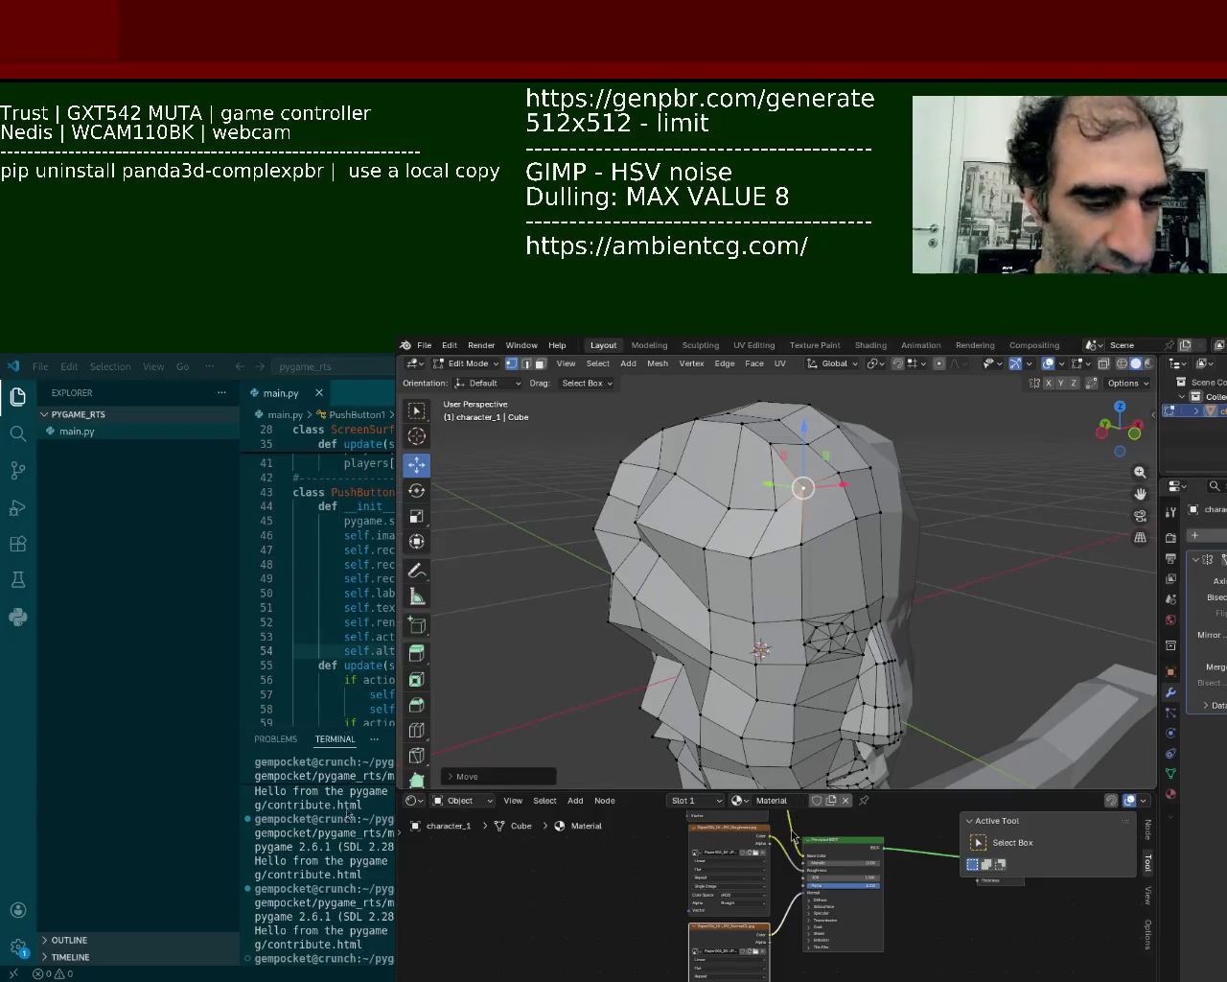
- Shift forehead vertices along Y, then move another one within the Shift+X plane
left_click(879, 515, "shift")
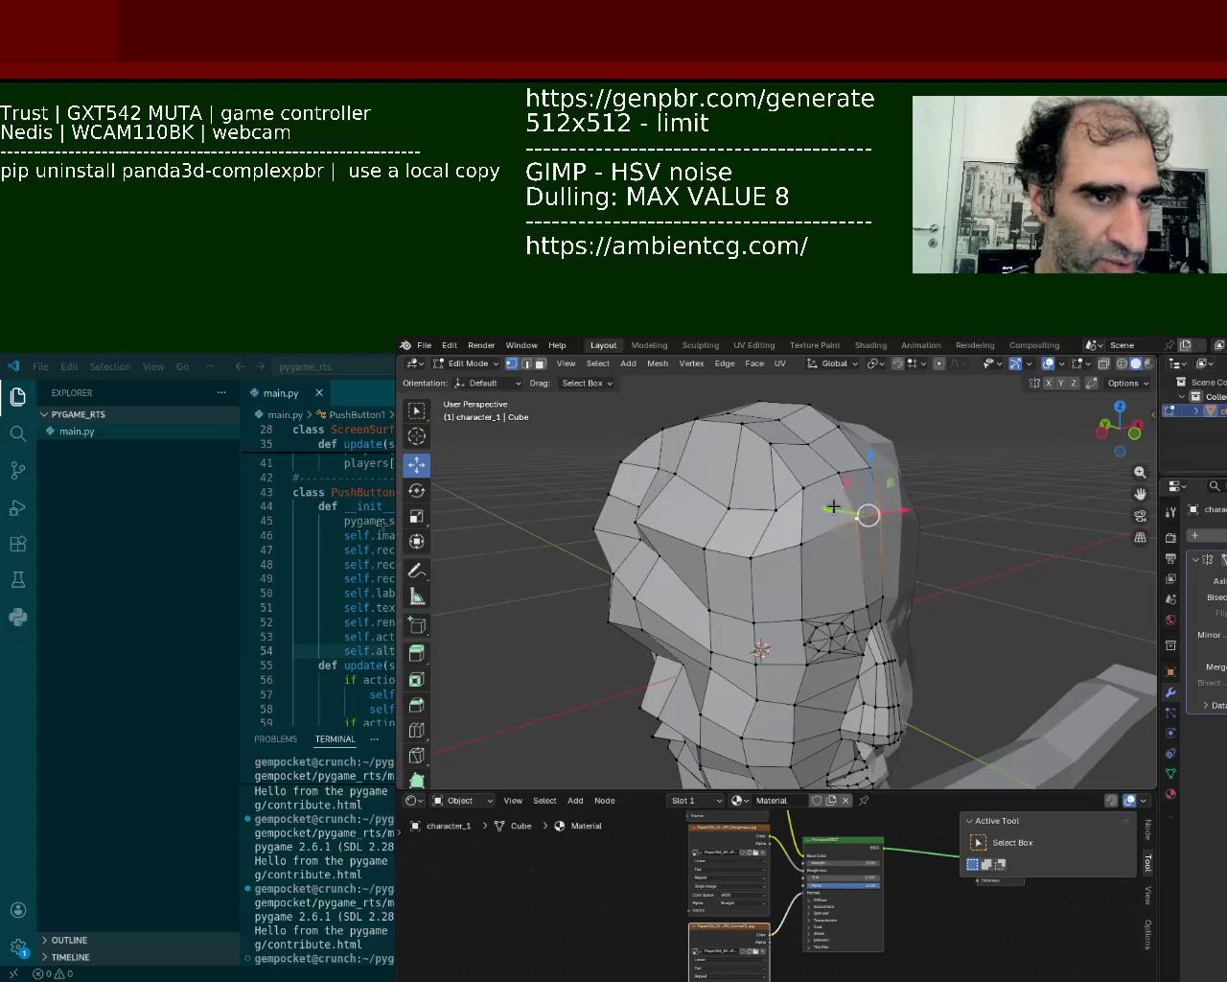
left_click(855, 517, "shift")
left_click(799, 535)
middle_click_drag(799, 535, 818, 566)
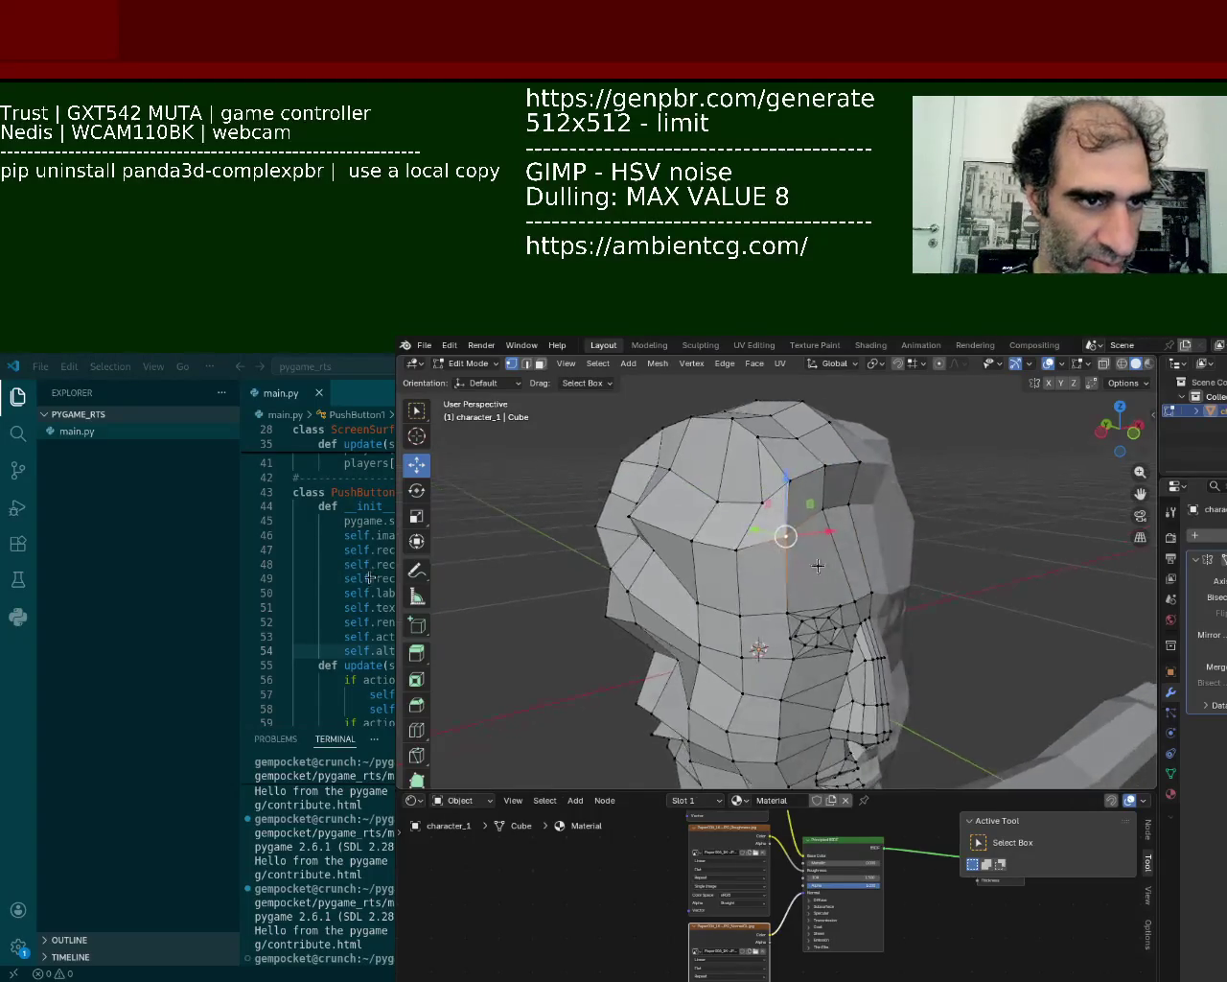
left_click_drag(823, 540, 781, 533)
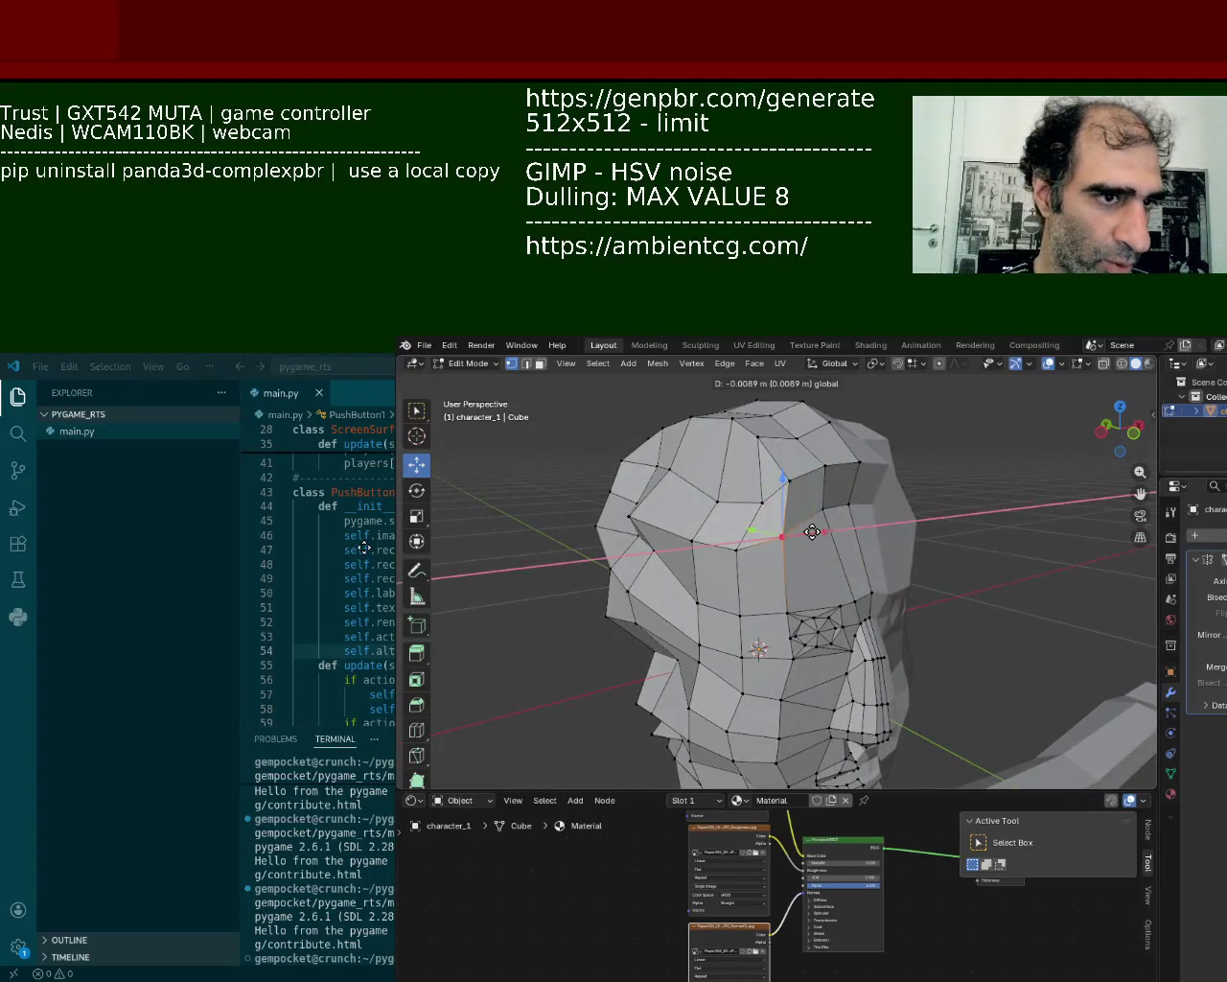
key("g")
key("y")
left_click(741, 530)
middle_click_drag(773, 521, 811, 534)
key("g")
key("shift+x")
left_click(786, 491)
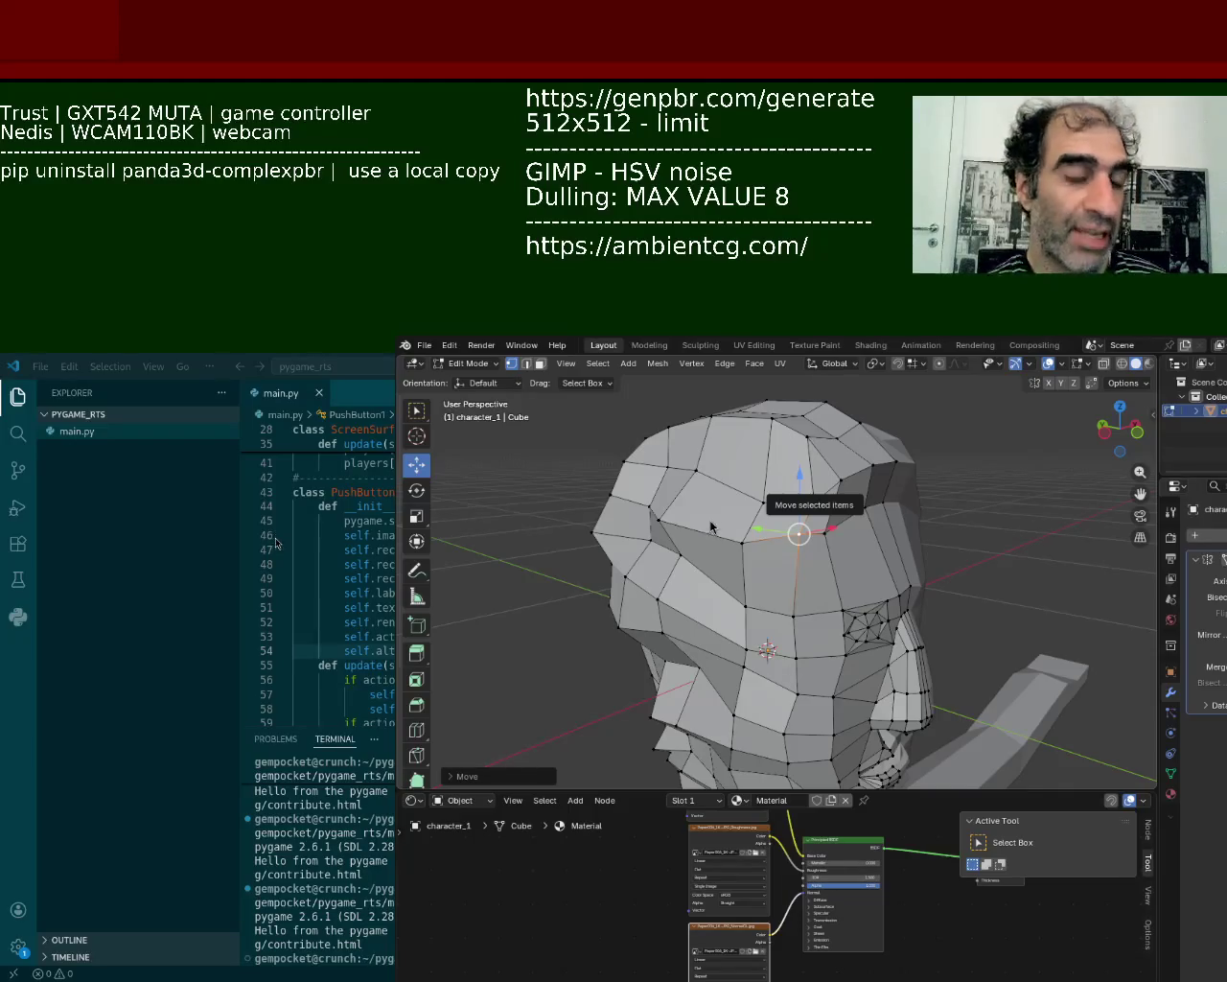
- From the front, slide a head vertex along X and reposition a neighbouring vertex
mouse_move(891, 694)
middle_mouse_down()
mouse_move(729, 532)
mouse_move(681, 556)
middle_mouse_up()
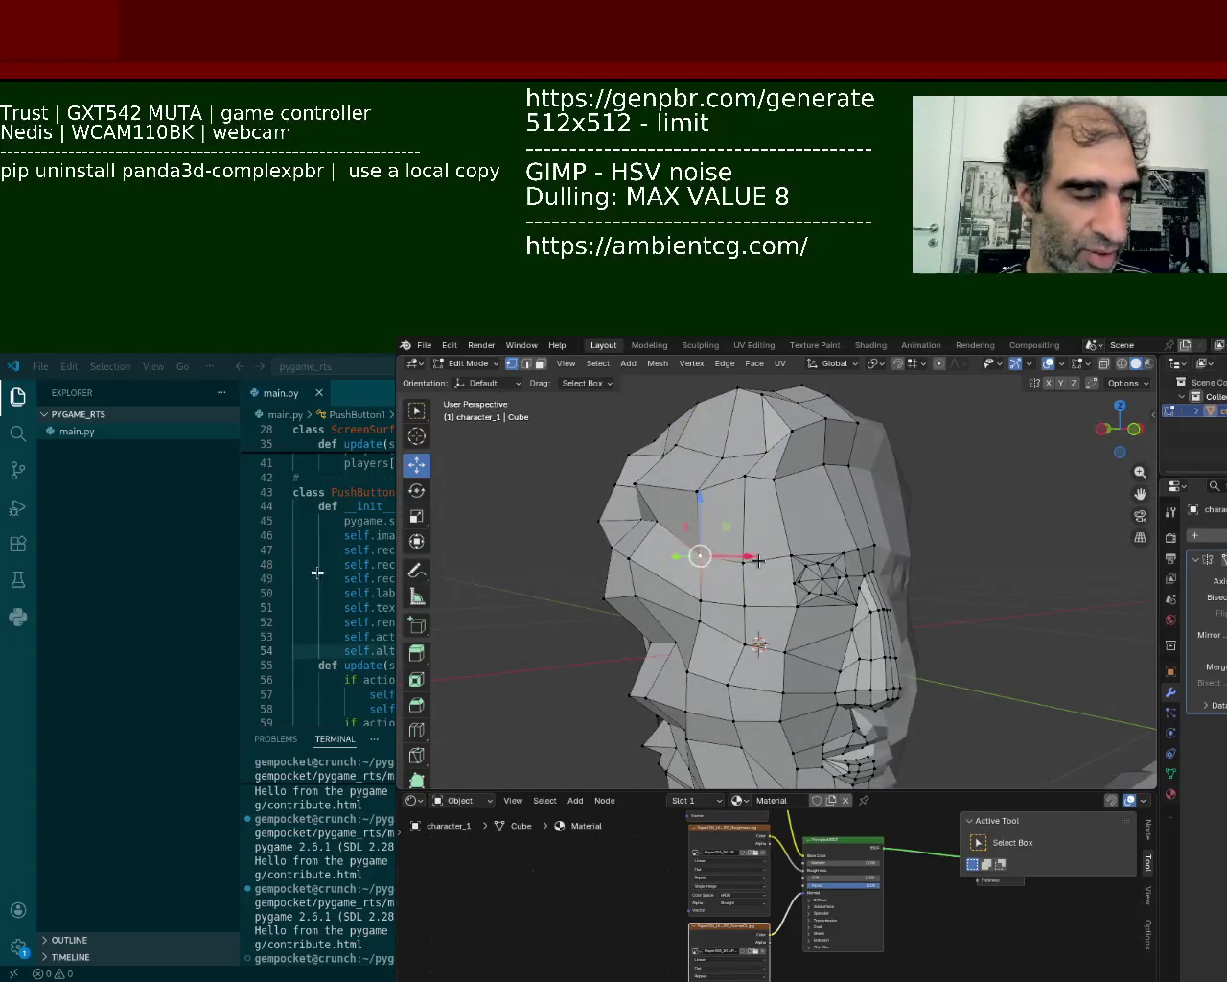
middle_click_drag(755, 561, 737, 604)
key("g")
key("x")
left_click(724, 611)
left_click(697, 549)
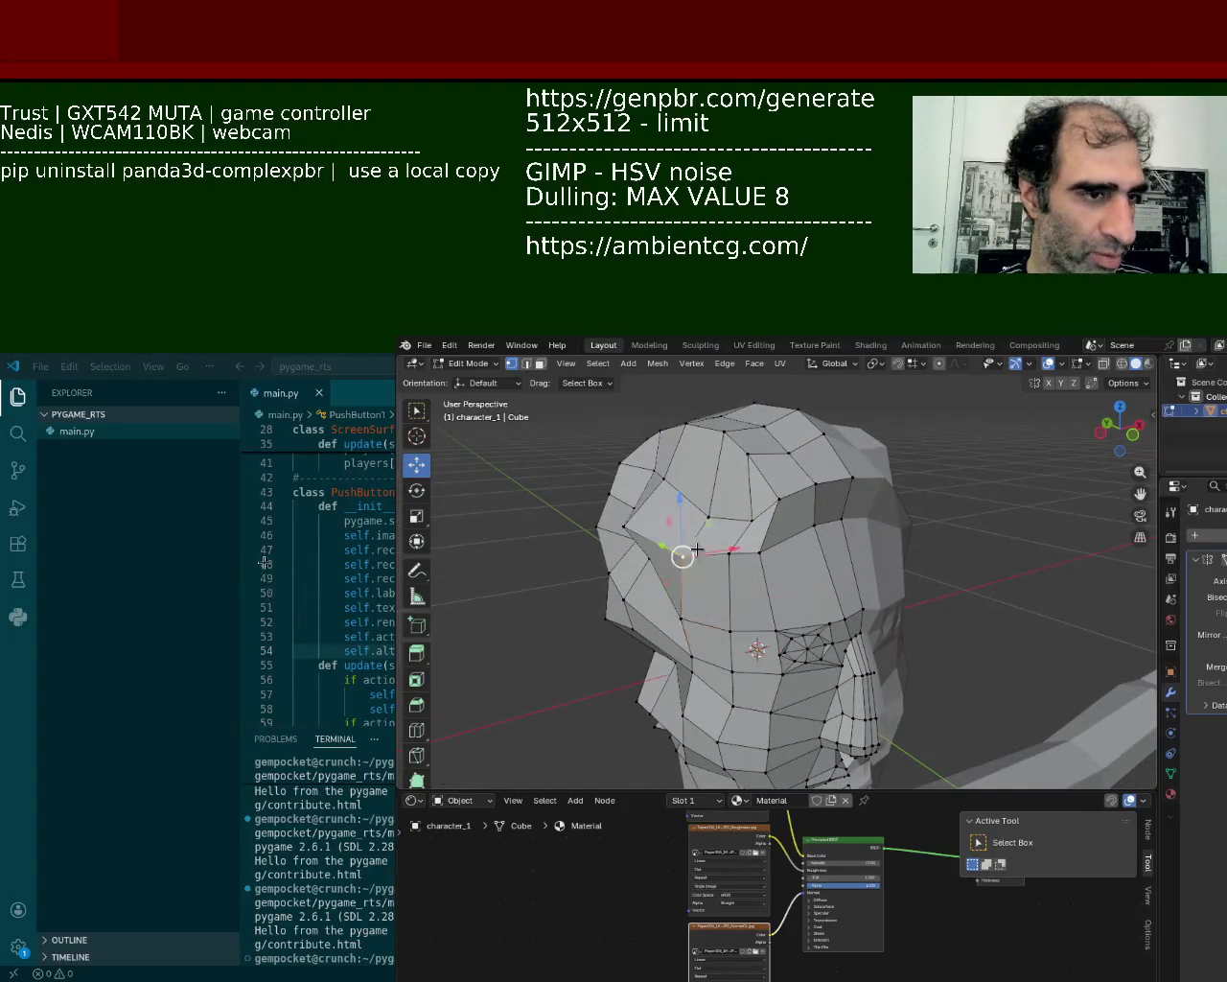
key("g")
left_click(780, 590)
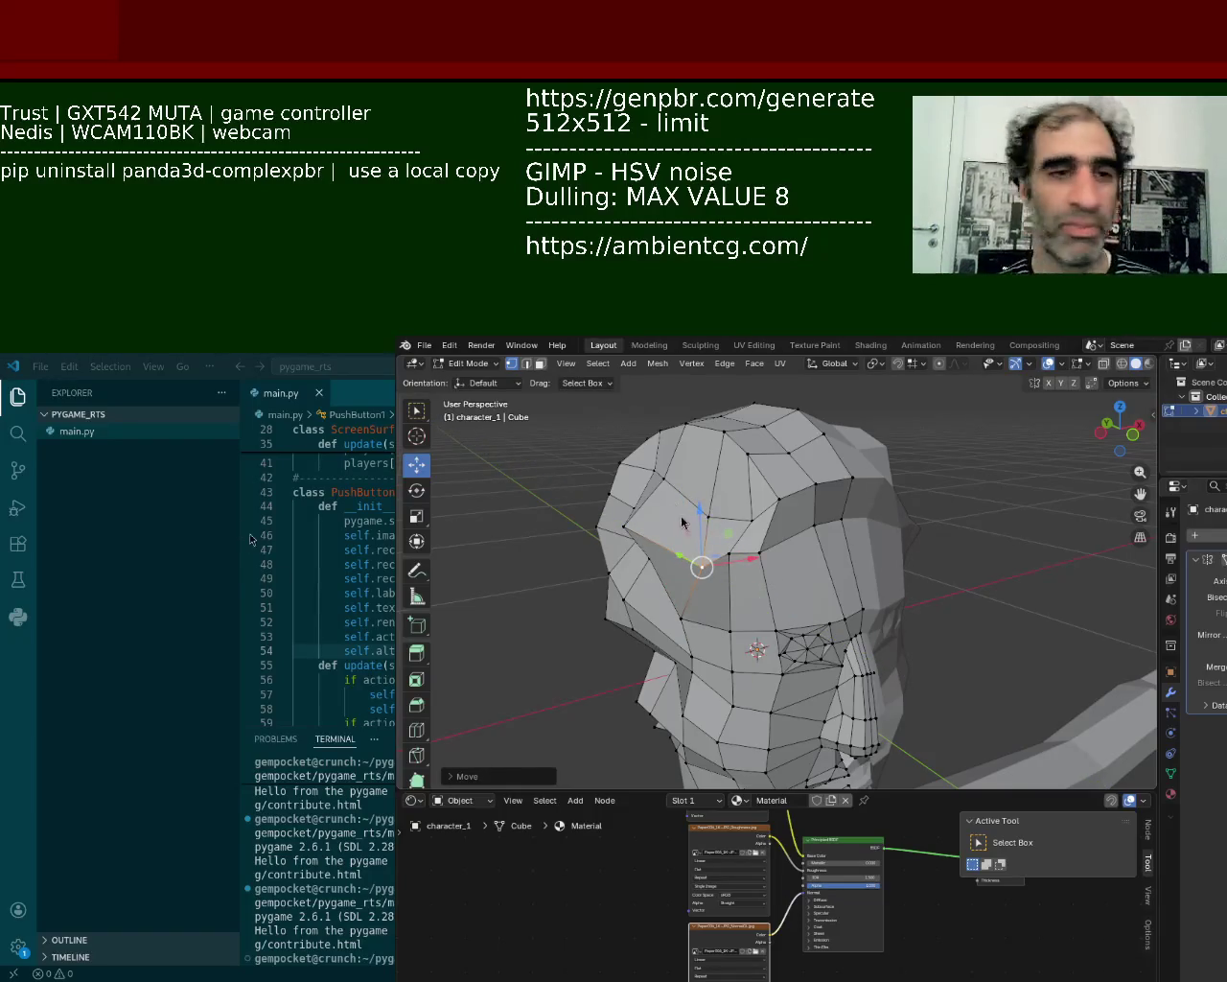
- Raise the top-of-head vertices along Z and pick further crown vertices from behind
middle_click_drag(853, 734, 748, 575)
left_click(735, 485)
left_click(704, 483)
key("g")
key("z")
left_click(708, 464)
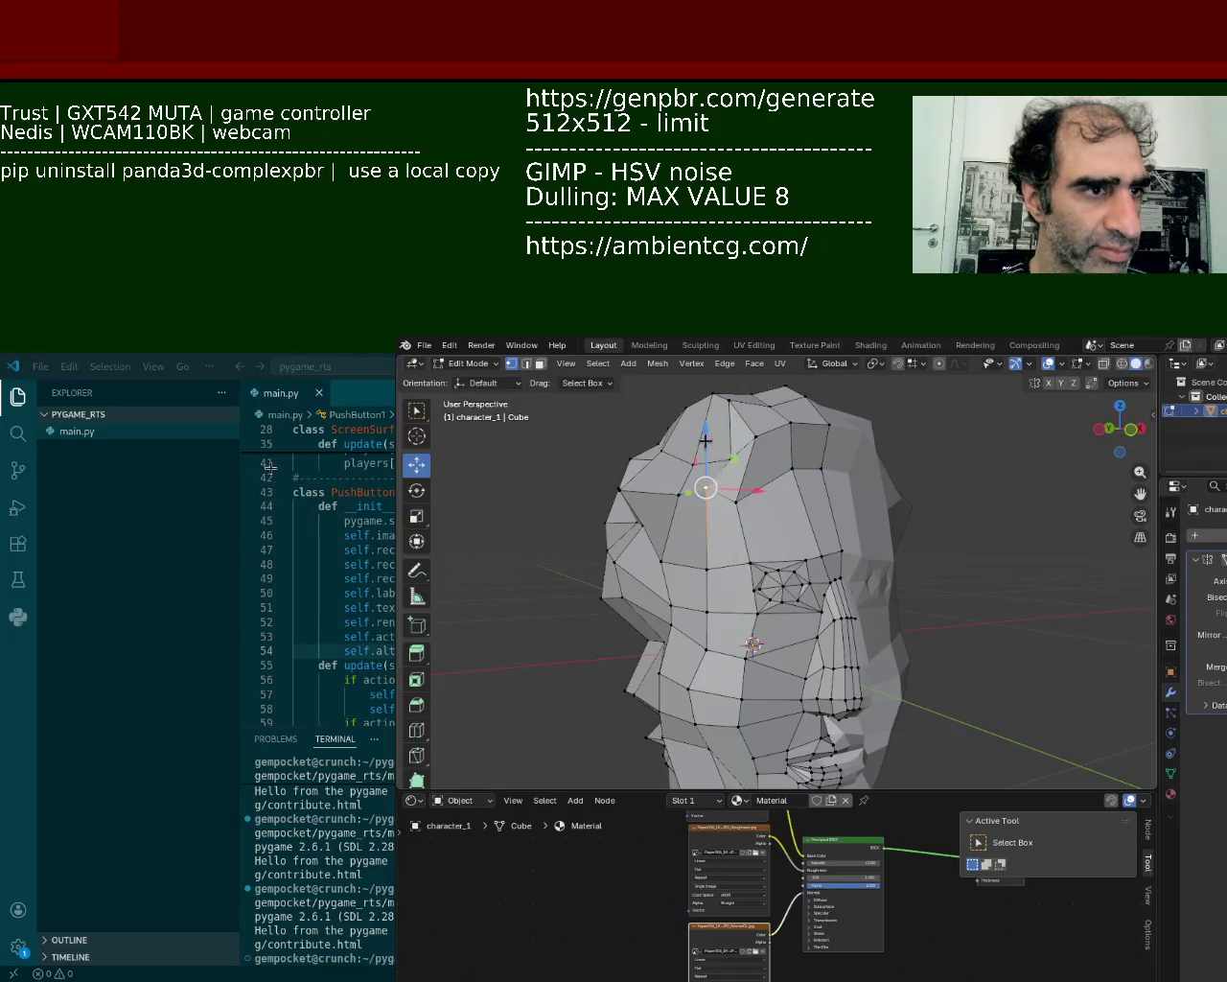
middle_click_drag(706, 441, 853, 481)
left_click(773, 470)
left_click(776, 560)
middle_click_drag(773, 552, 759, 575)
- Move the selected crown vertex along the X axis
mouse_move(763, 575)
left_mouse_down()
mouse_move(775, 548)
mouse_move(756, 532)
left_mouse_up()
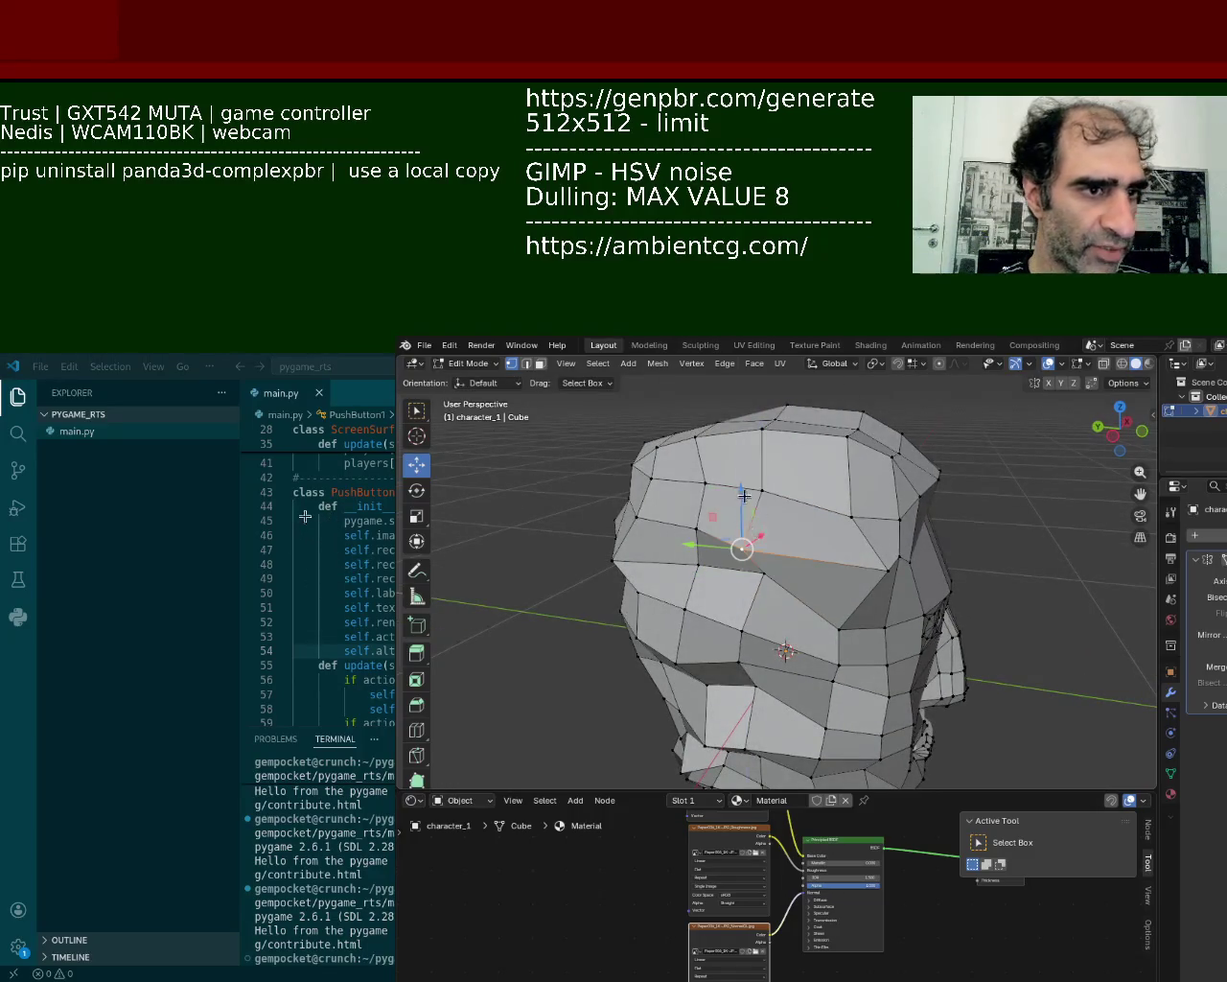
key("g")
key("y")
key("x")
left_click(770, 534)
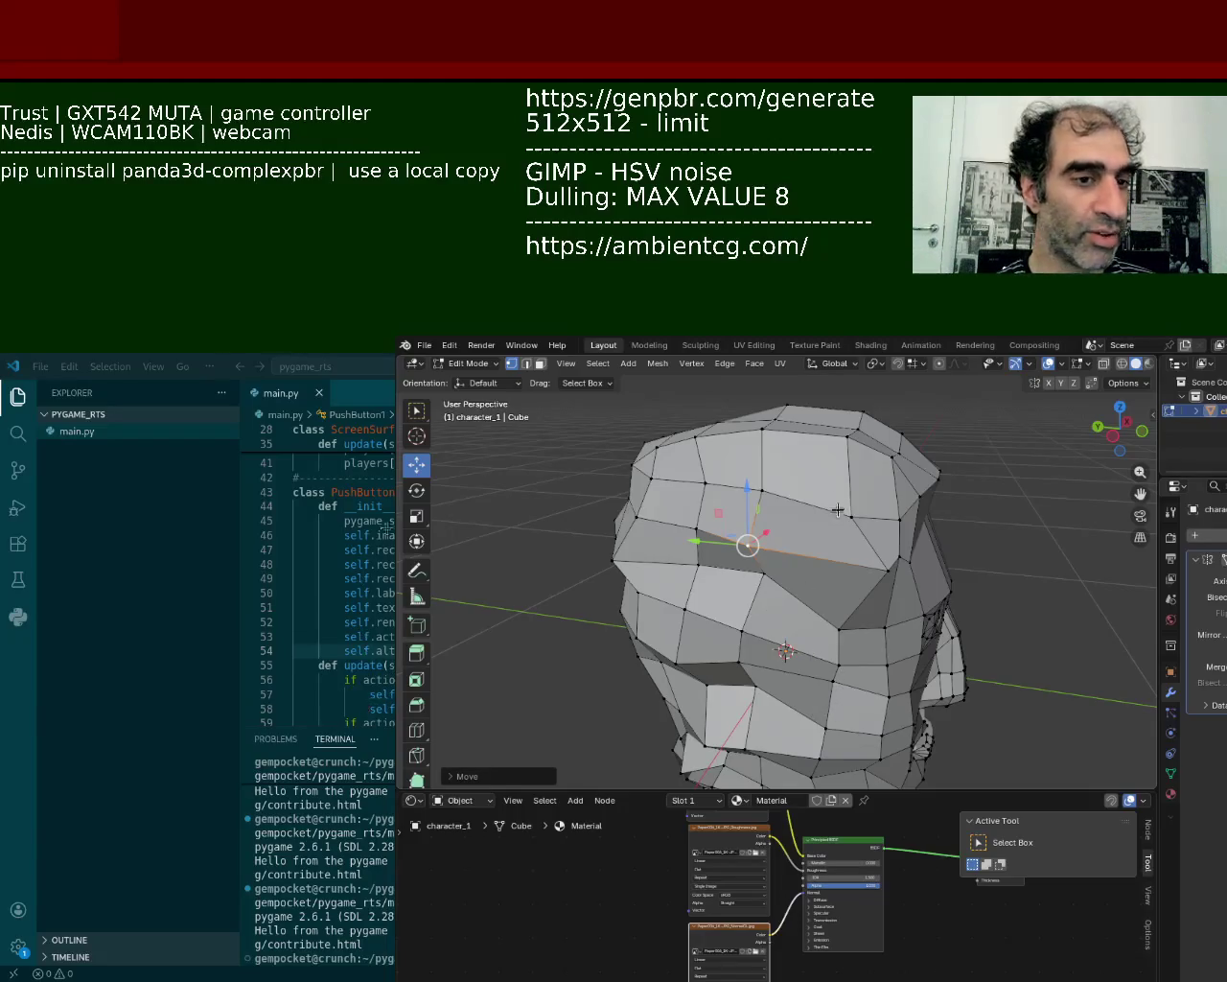
- Lower a vertex on top of the head slightly and raise a nearby one
left_click(832, 458)
left_click(771, 419)
left_click_drag(774, 383, 775, 391)
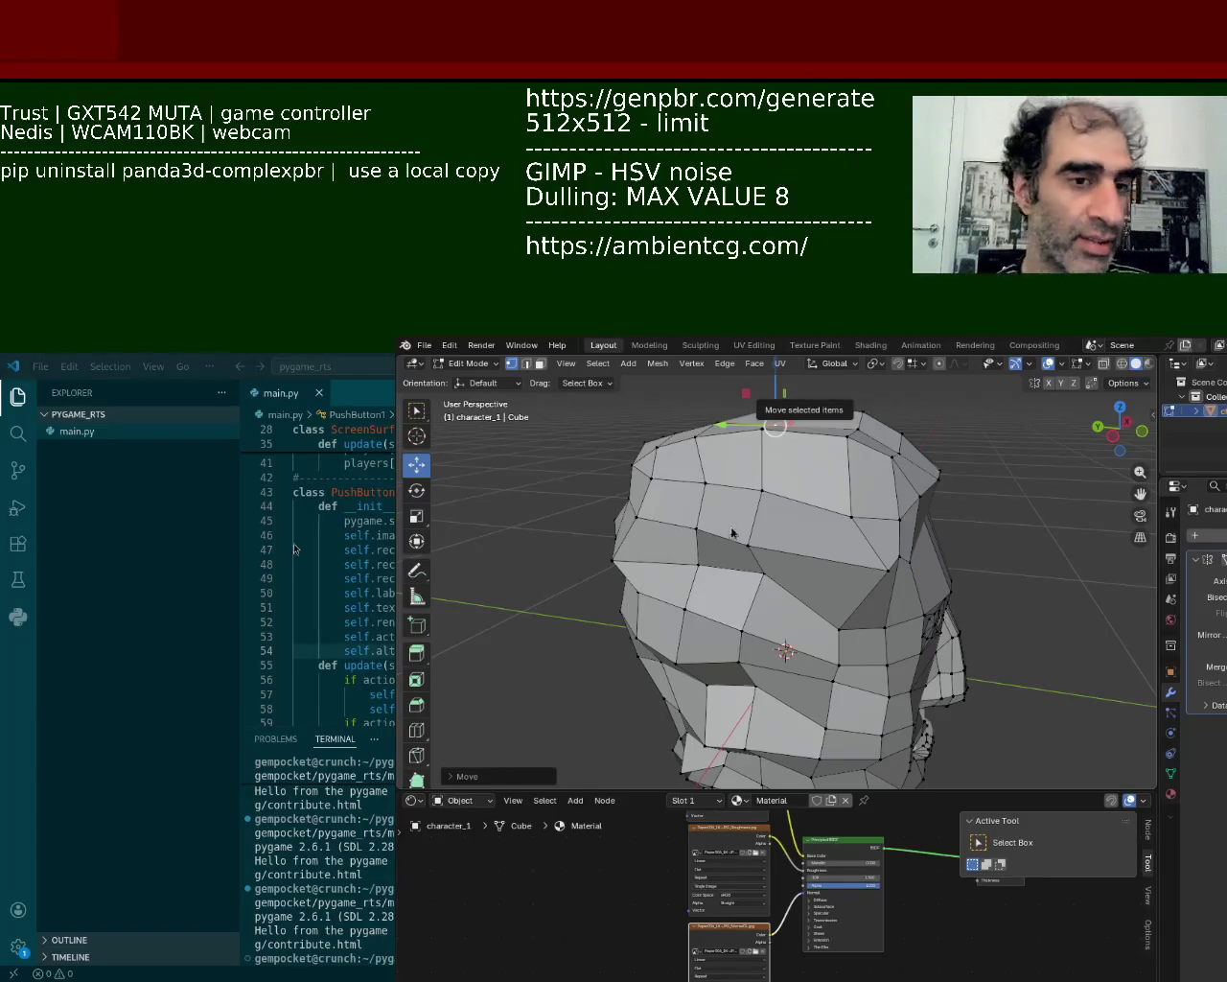
left_click(838, 628)
left_click_drag(842, 573, 808, 551)
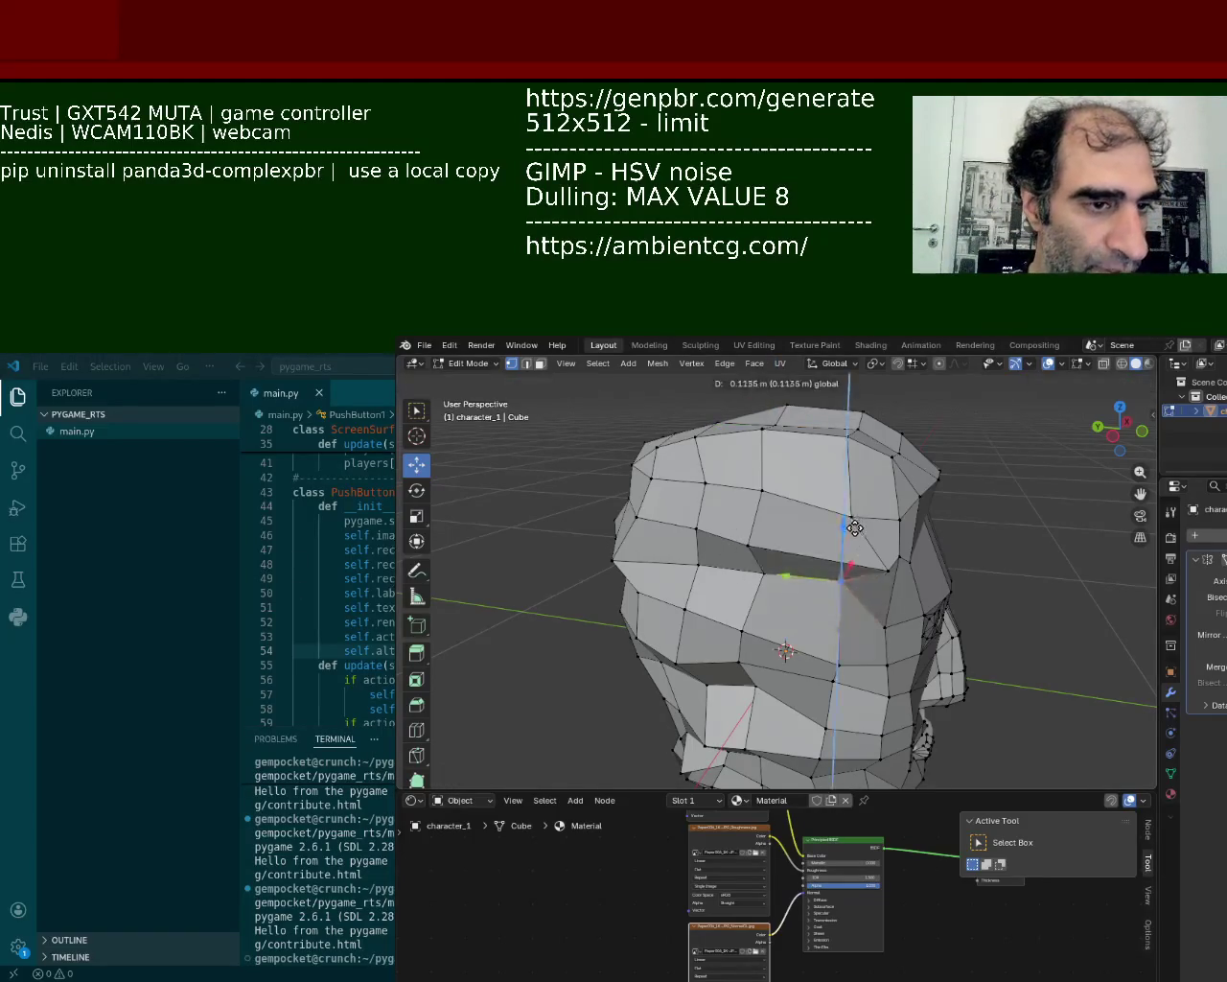
- Pull the left forehead vertices up and to the right
left_click(699, 556)
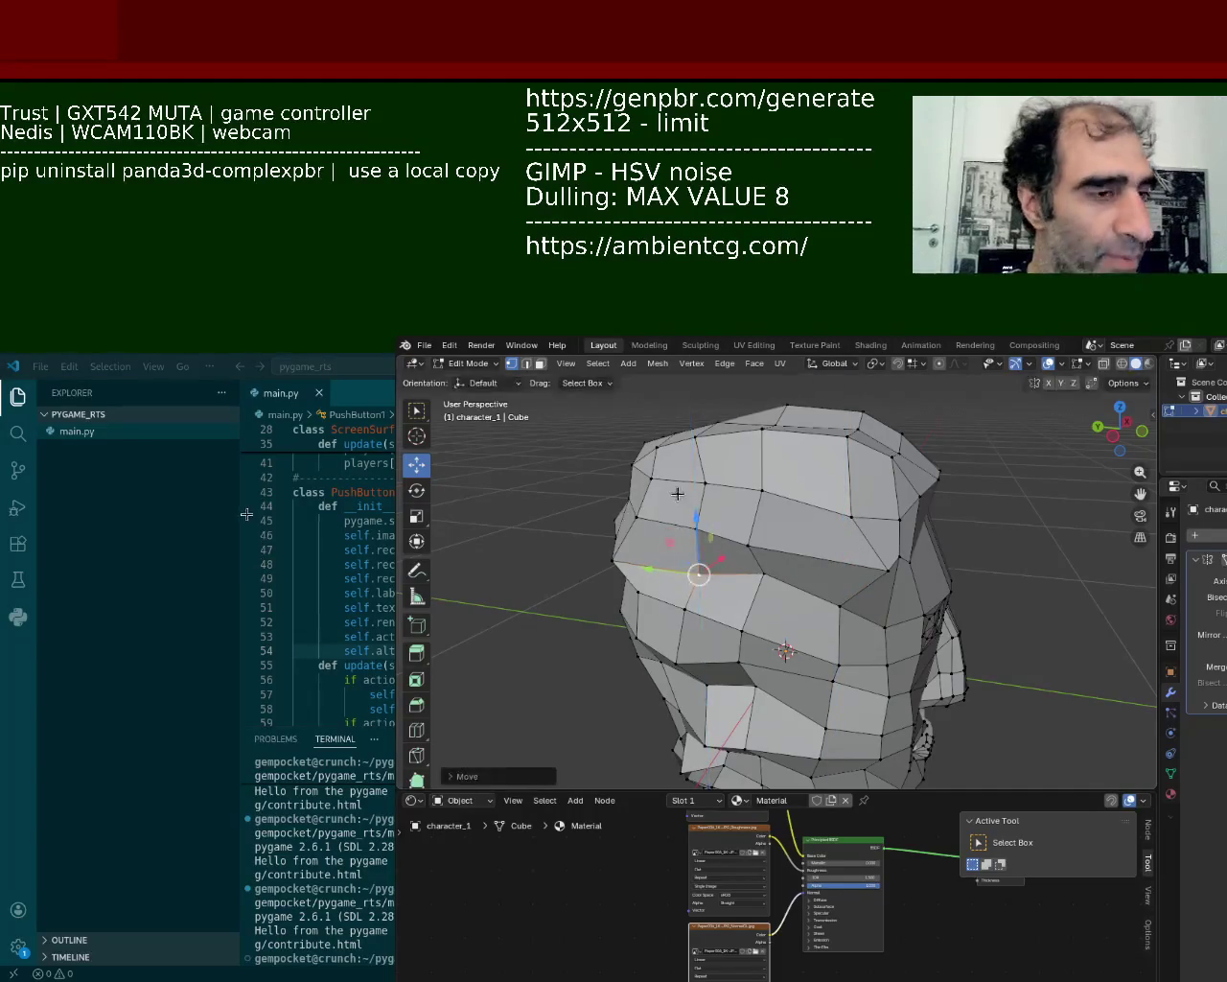
middle_click_drag(699, 566, 753, 529)
left_click(705, 582)
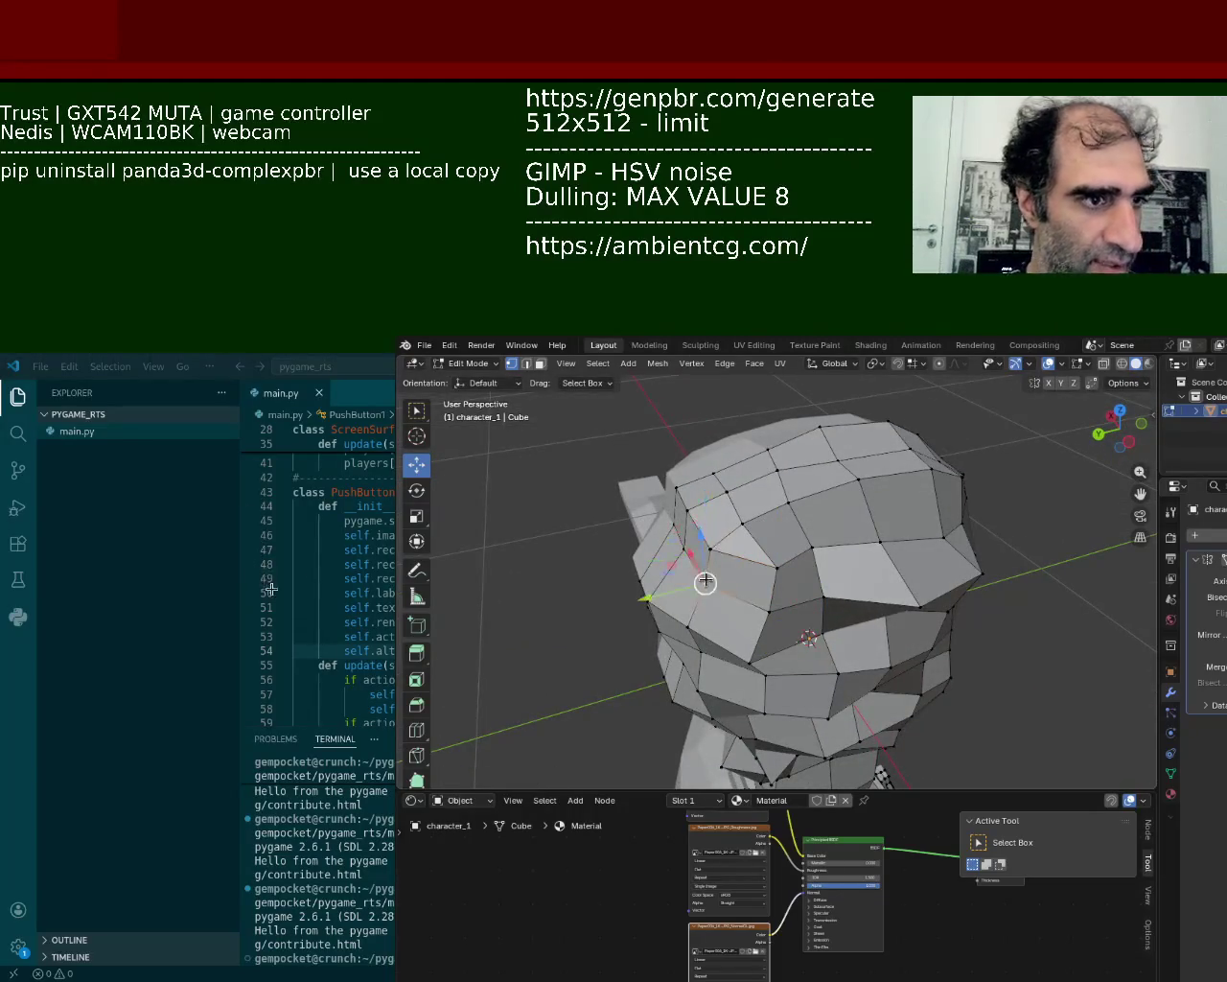
left_click(659, 551)
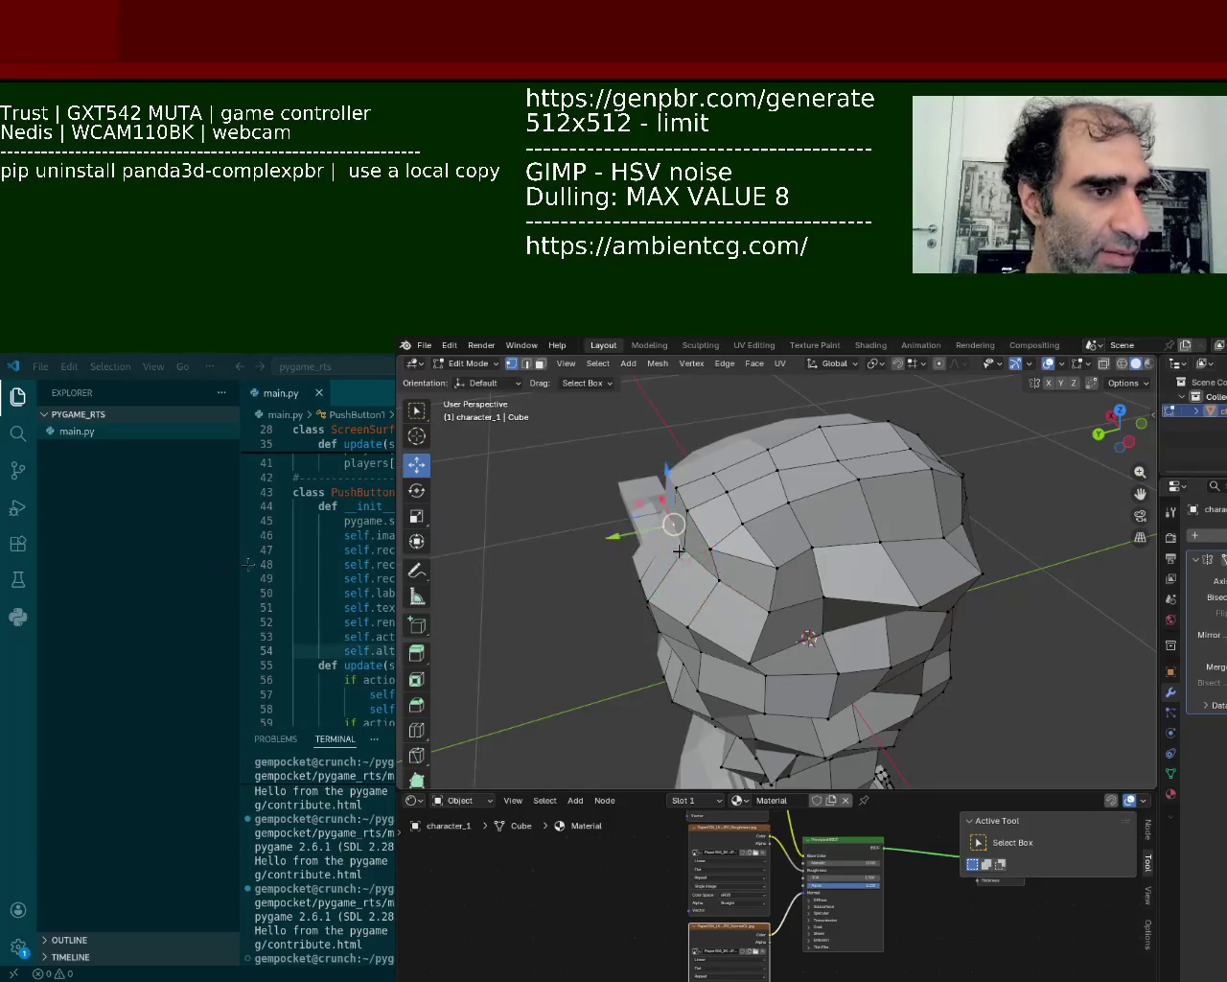
left_click_drag(652, 553, 664, 551)
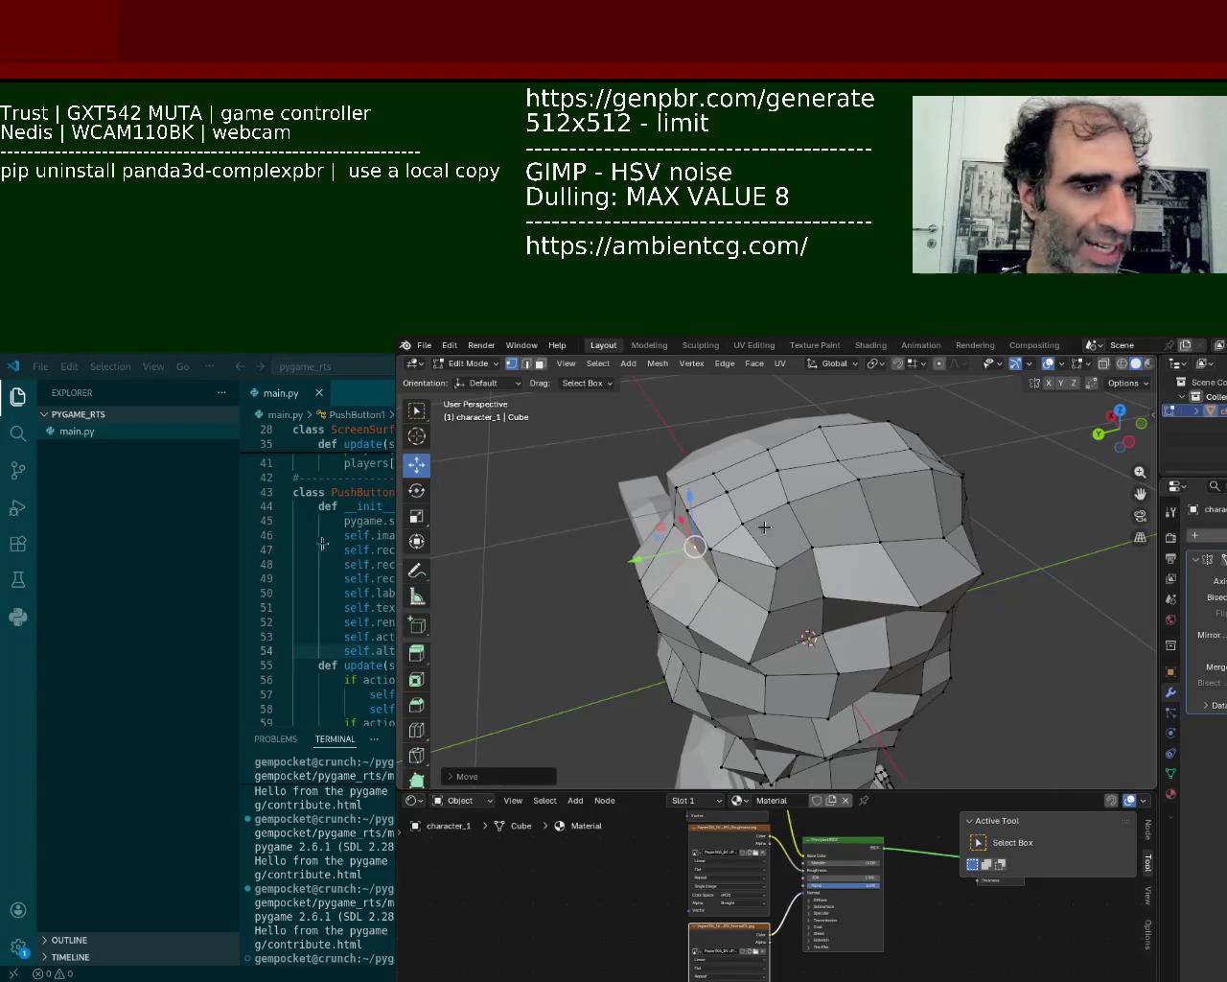
left_click_drag(659, 543, 690, 495)
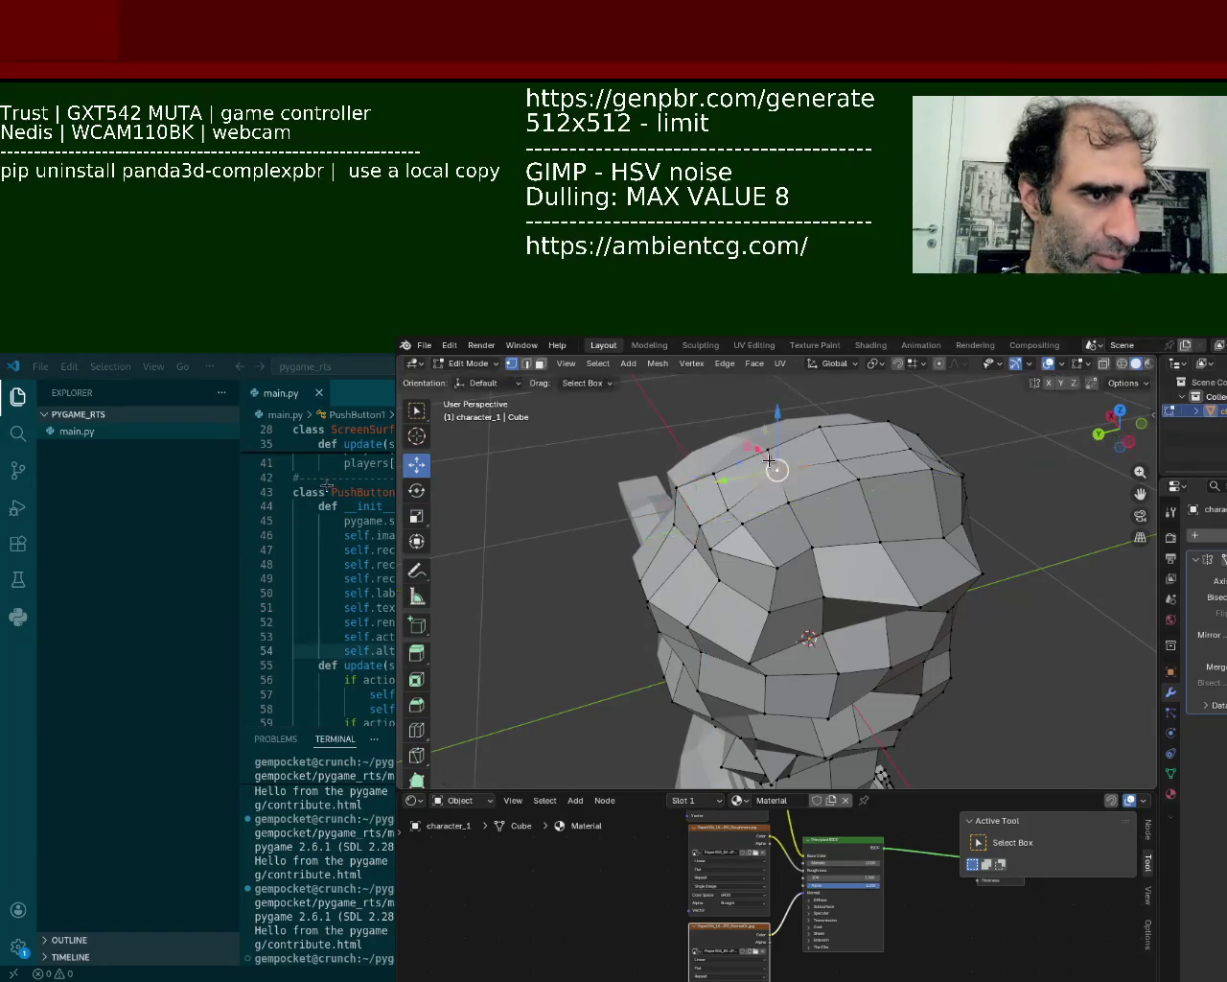
- Move a crown vertex vertically to even the skull top, then clear the selection
left_click_drag(773, 466, 832, 452)
key("g")
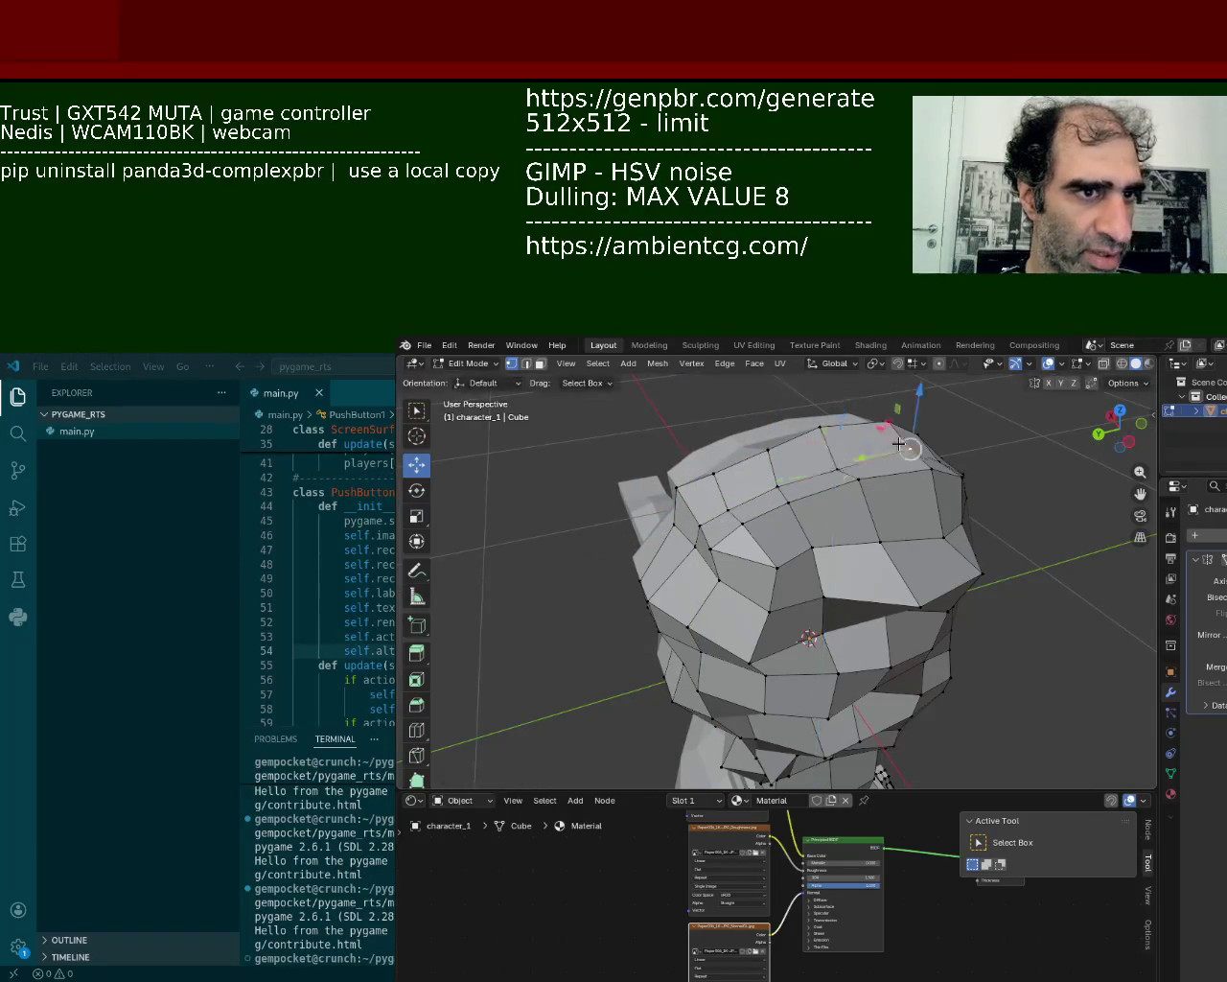
middle_click_drag(833, 452, 811, 428)
left_click(810, 428)
left_click(691, 494)
left_click(731, 492)
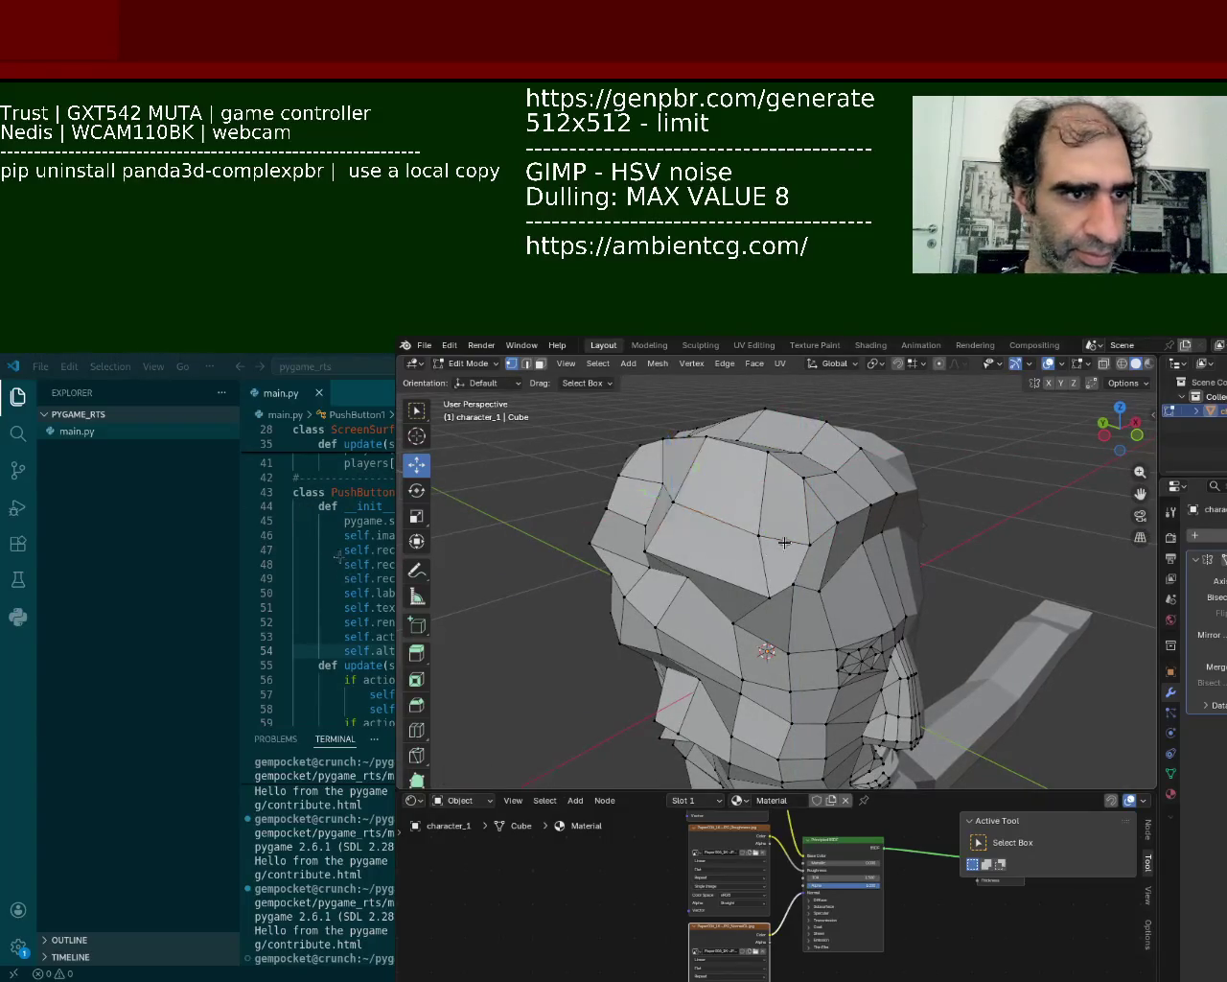
- Slide the forehead vertices along X to reshape the brow
middle_click_drag(730, 491, 664, 500)
left_click(597, 500)
left_click_drag(655, 494, 701, 502)
mouse_move(701, 502)
middle_mouse_down()
mouse_move(809, 490)
mouse_move(719, 508)
middle_mouse_up()
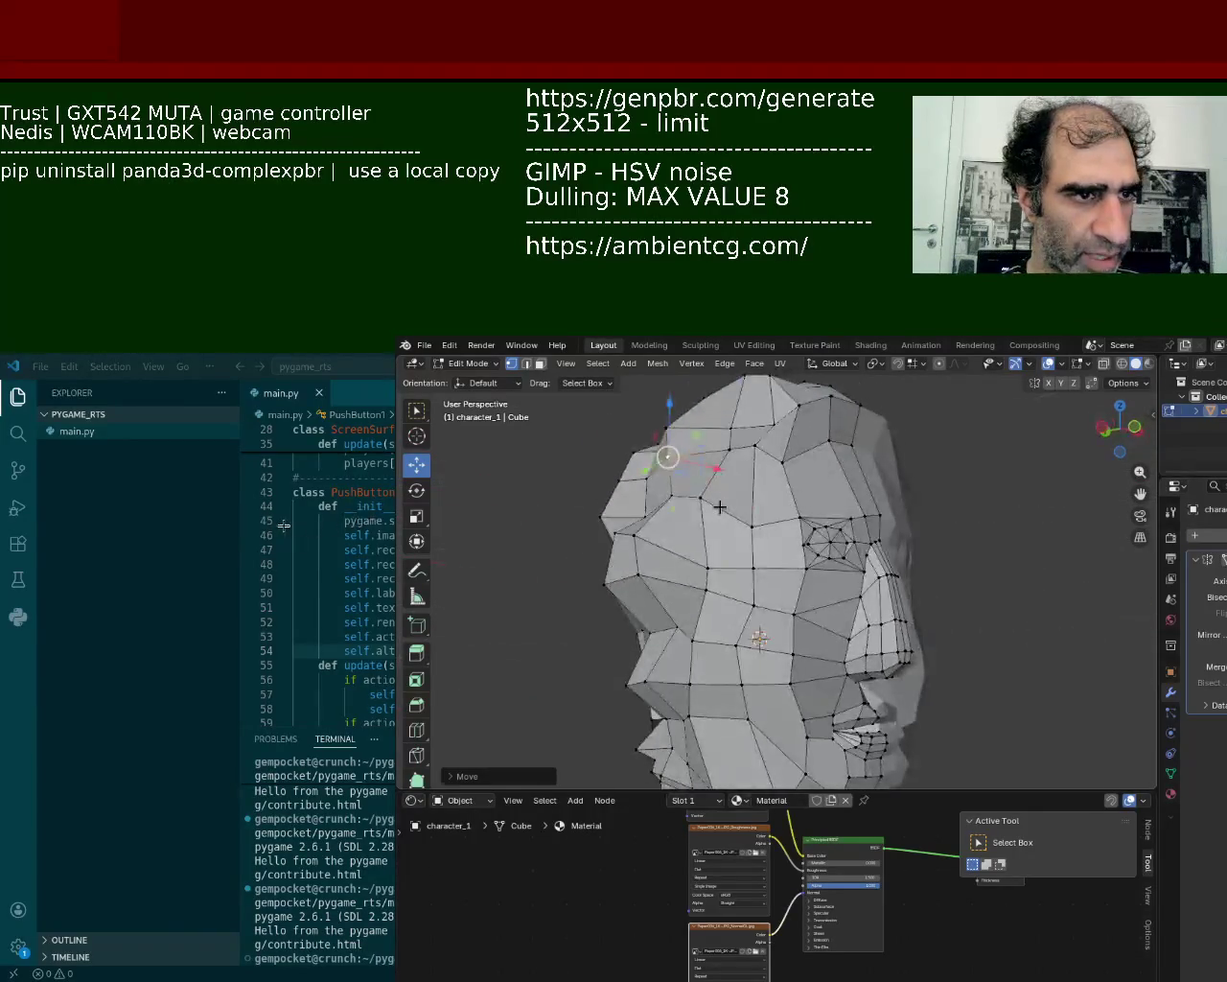
left_click(719, 508)
left_click_drag(705, 519, 722, 522)
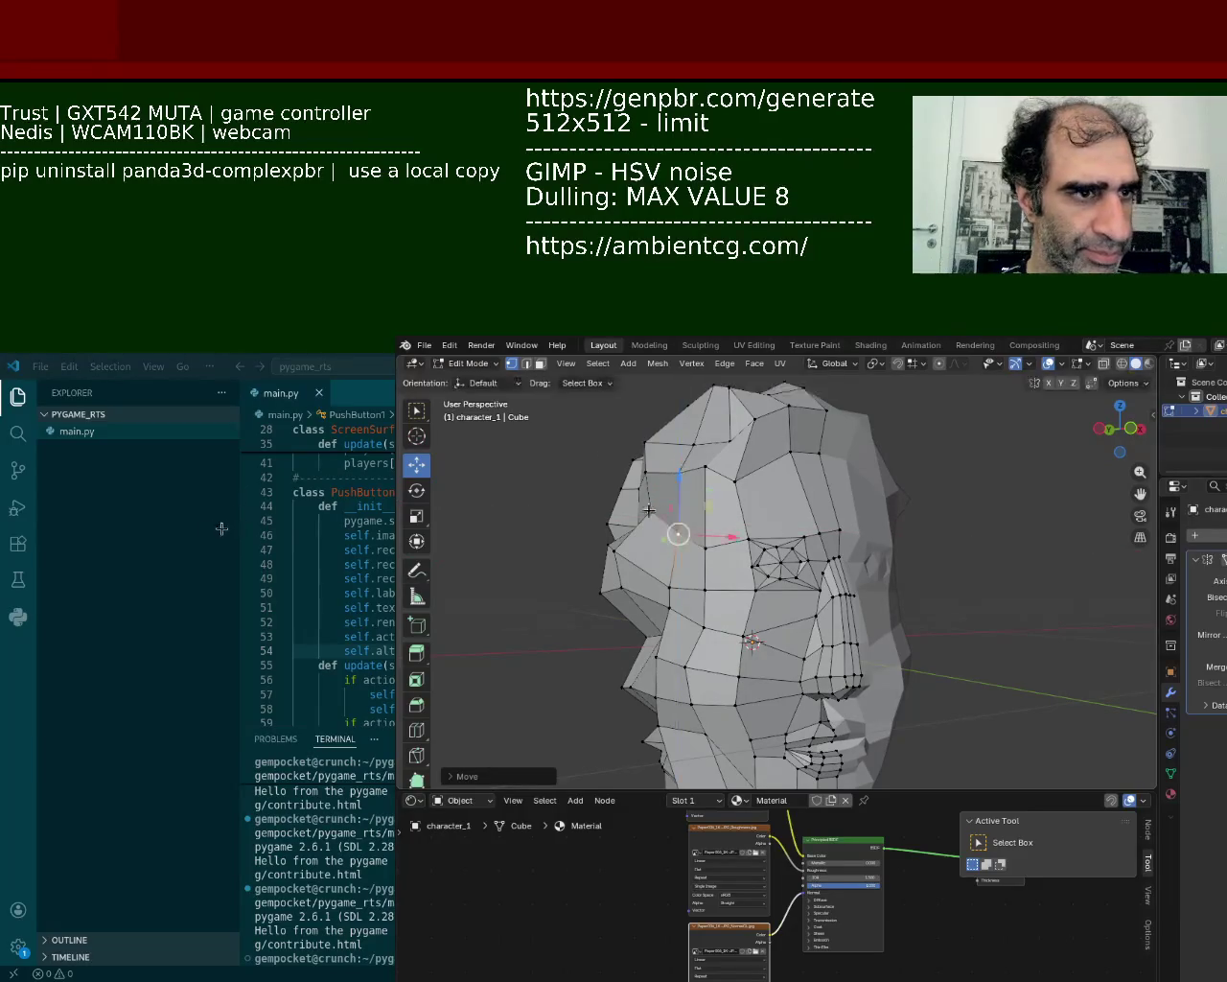
middle_click_drag(649, 510, 772, 513)
mouse_move(798, 495)
left_mouse_down()
mouse_move(788, 501)
mouse_move(783, 486)
left_mouse_up()
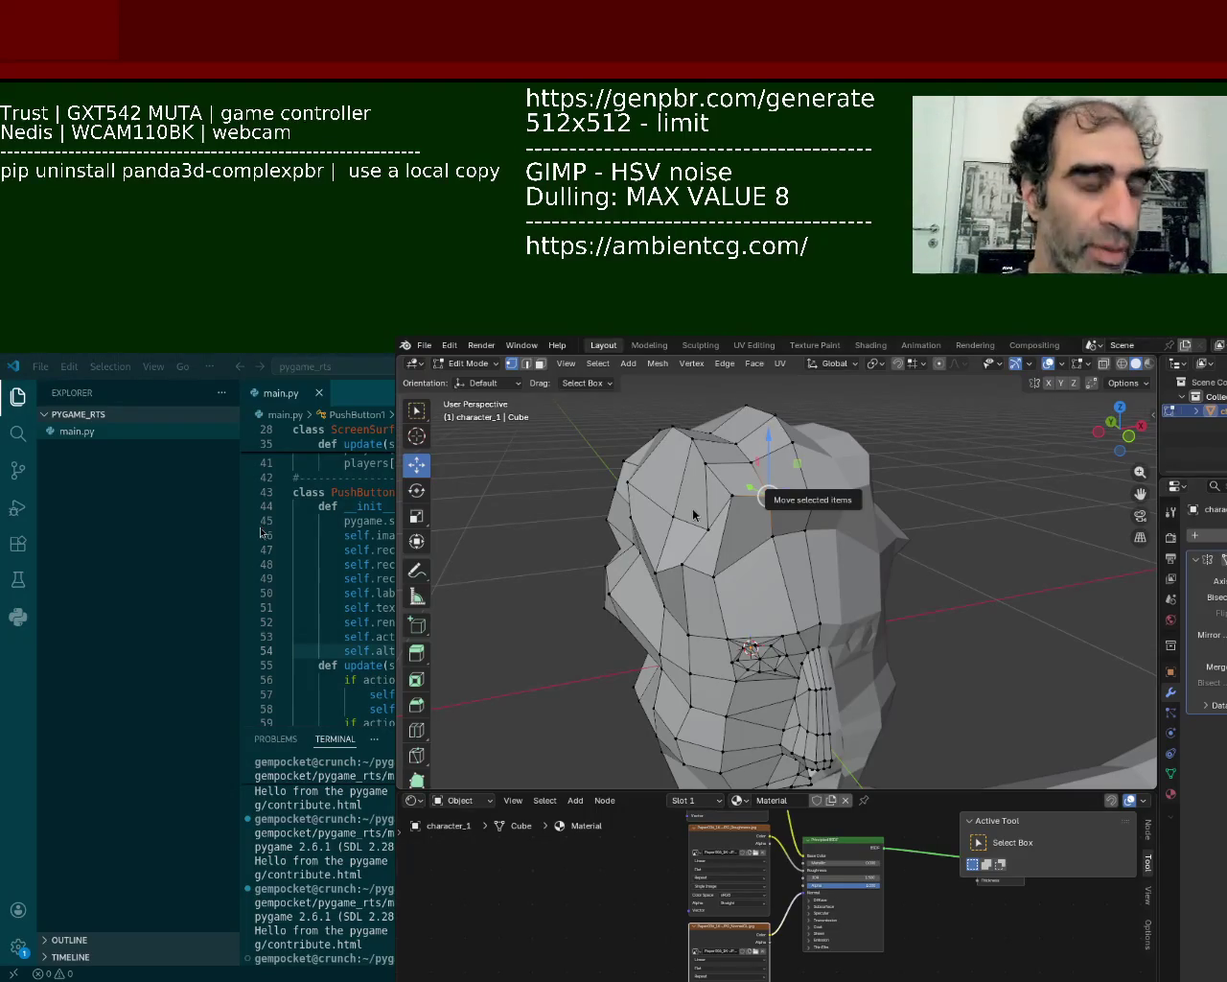
- Zoom in and raise the upper cheek vertices beneath the eye socket
middle_click_drag(710, 721, 815, 519)
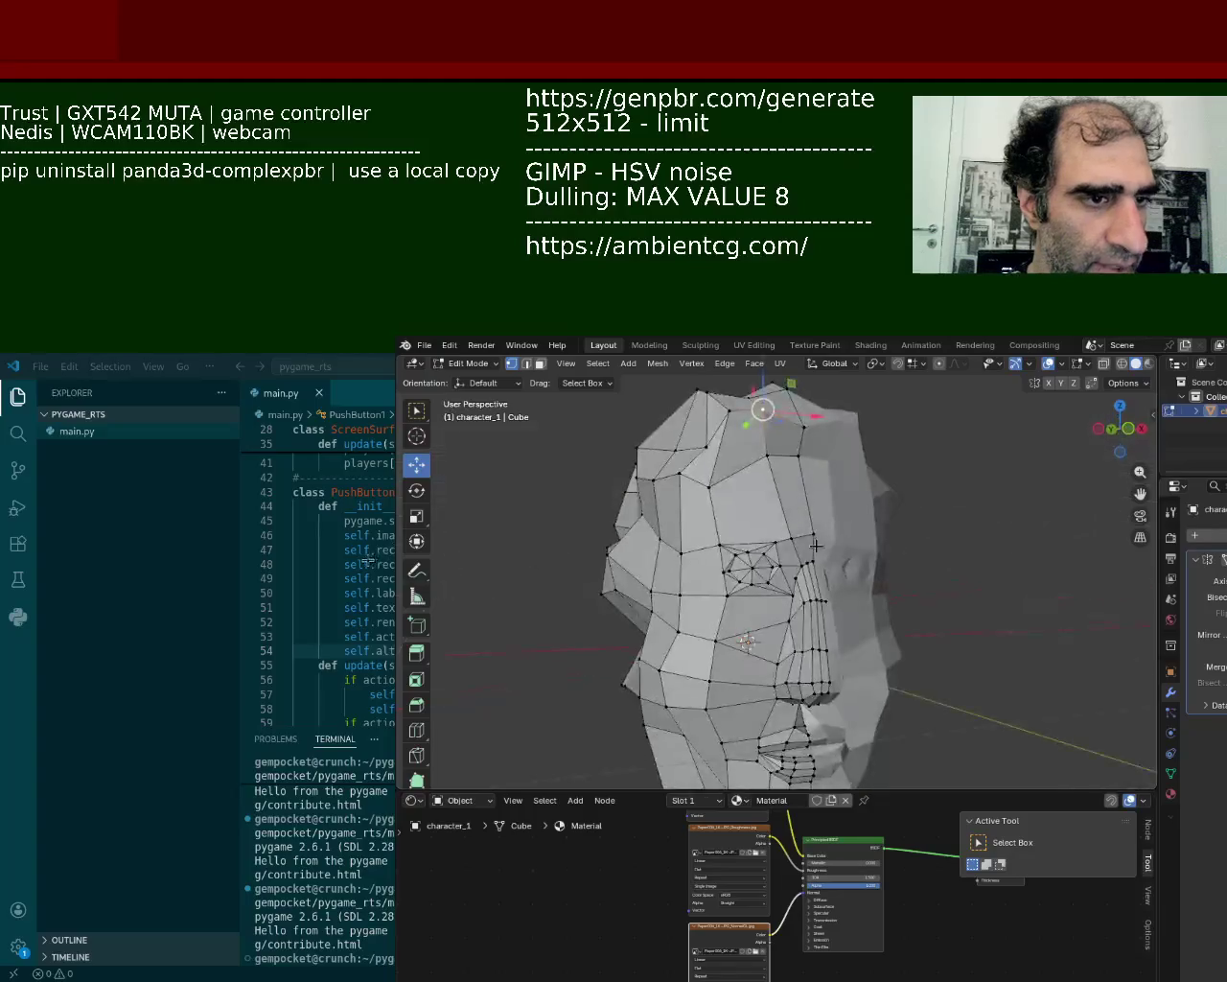
scroll(815, 519, "up", 2)
left_click(777, 525)
left_click(831, 516, "shift")
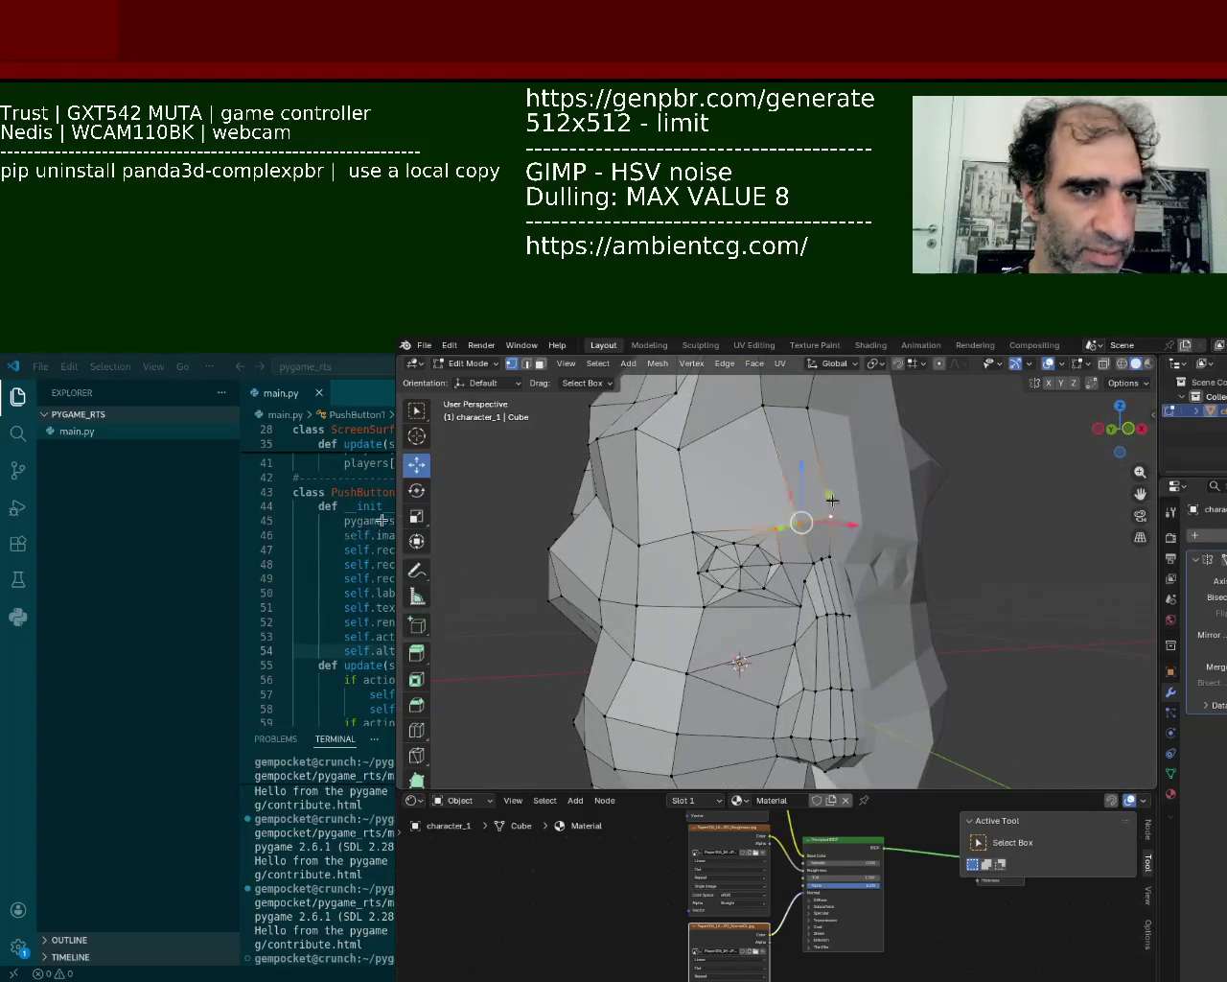
mouse_move(806, 480)
left_mouse_down()
mouse_move(800, 422)
mouse_move(772, 485)
left_mouse_up()
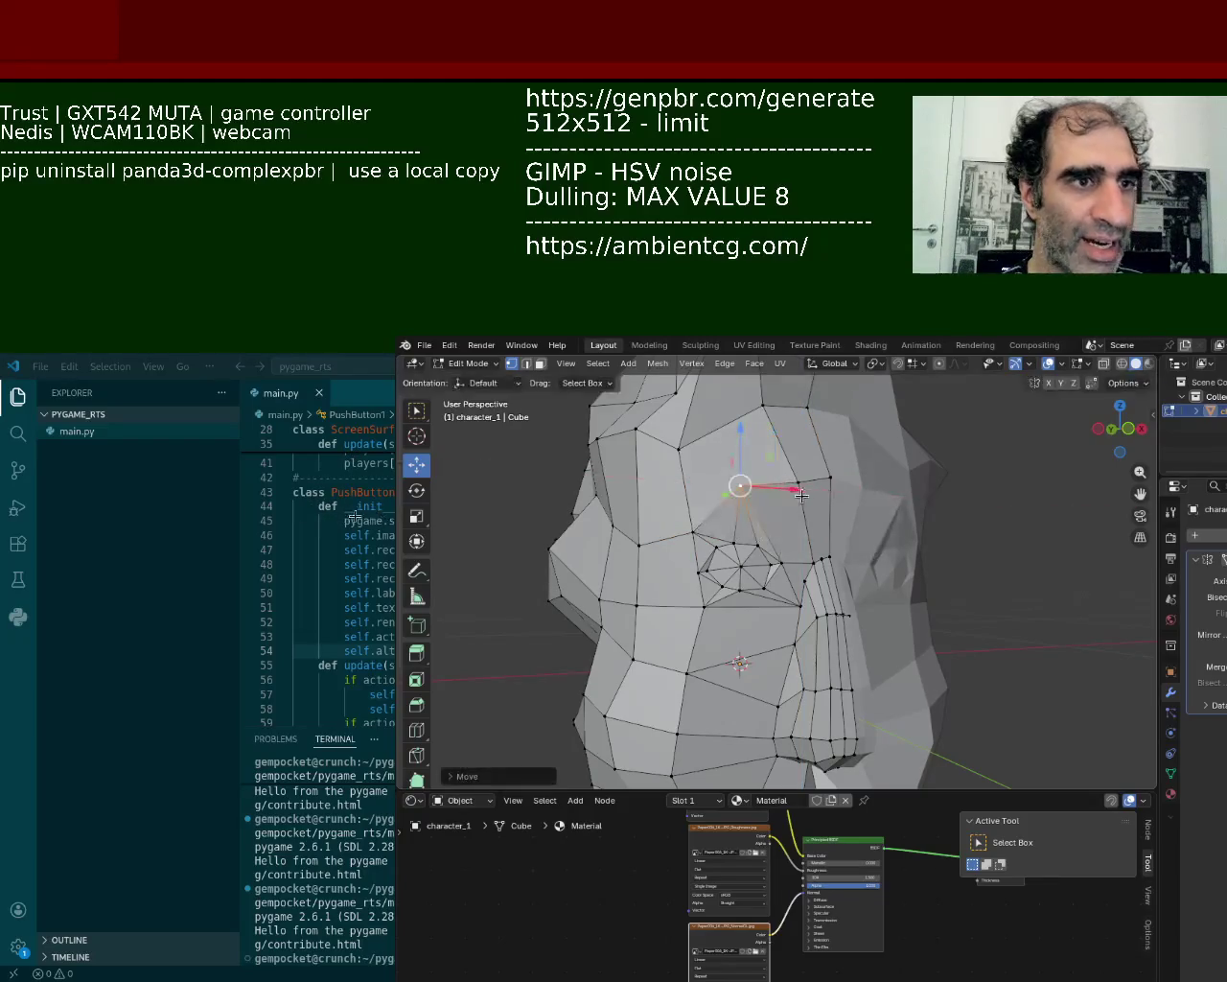
- From the back and top, lower a crown vertex by about -0.0750 m
middle_click_drag(829, 496, 906, 541)
mouse_move(822, 554)
middle_mouse_down()
mouse_move(891, 556)
mouse_move(1014, 511)
mouse_move(867, 459)
mouse_move(816, 528)
mouse_move(814, 496)
middle_mouse_up()
left_click_drag(888, 395, 836, 408)
left_click(845, 509)
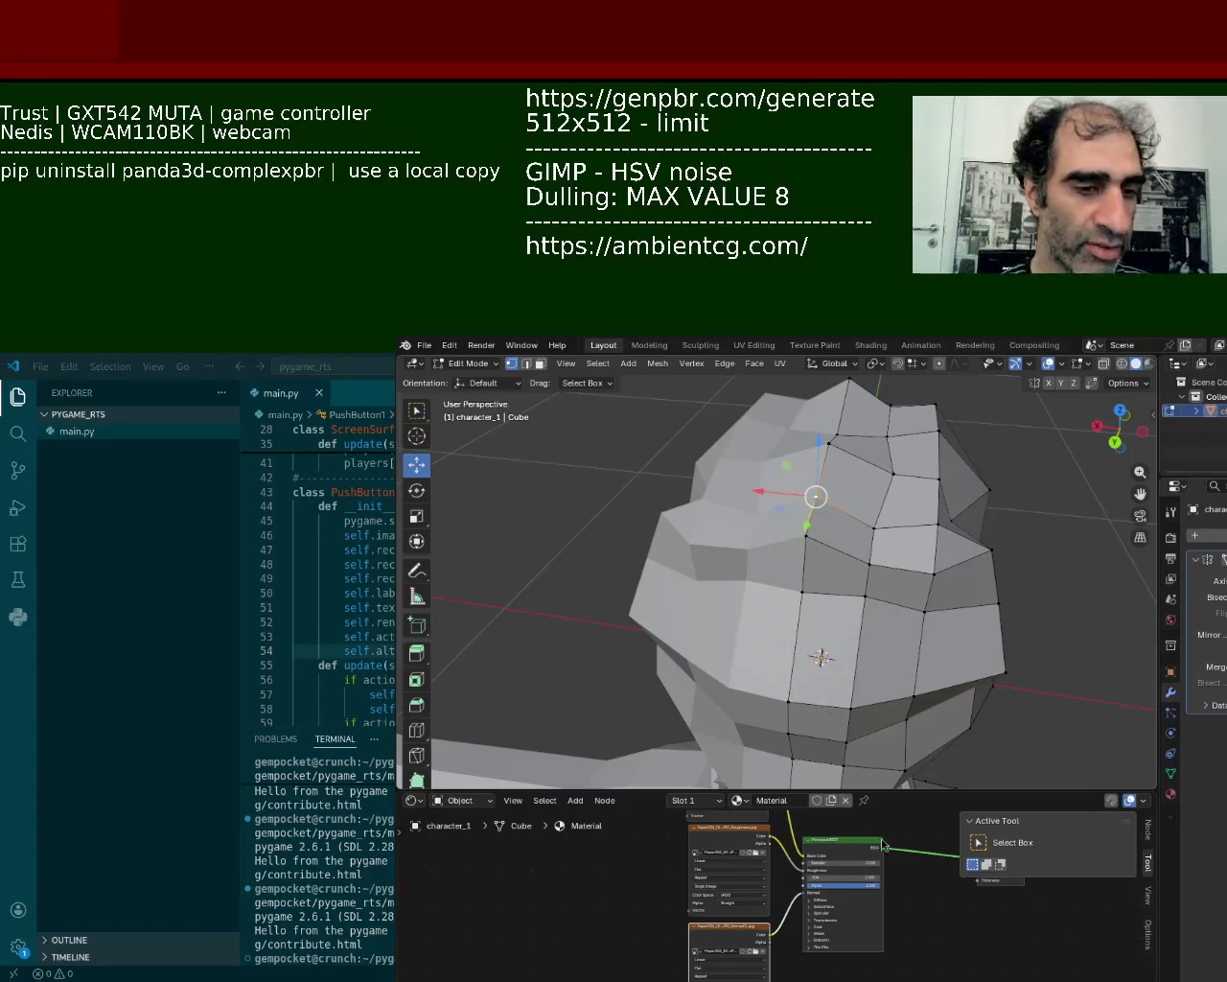
left_click(803, 583)
- Raise a vertex high on the head and shift another sideways
left_click(861, 591)
left_click(841, 510)
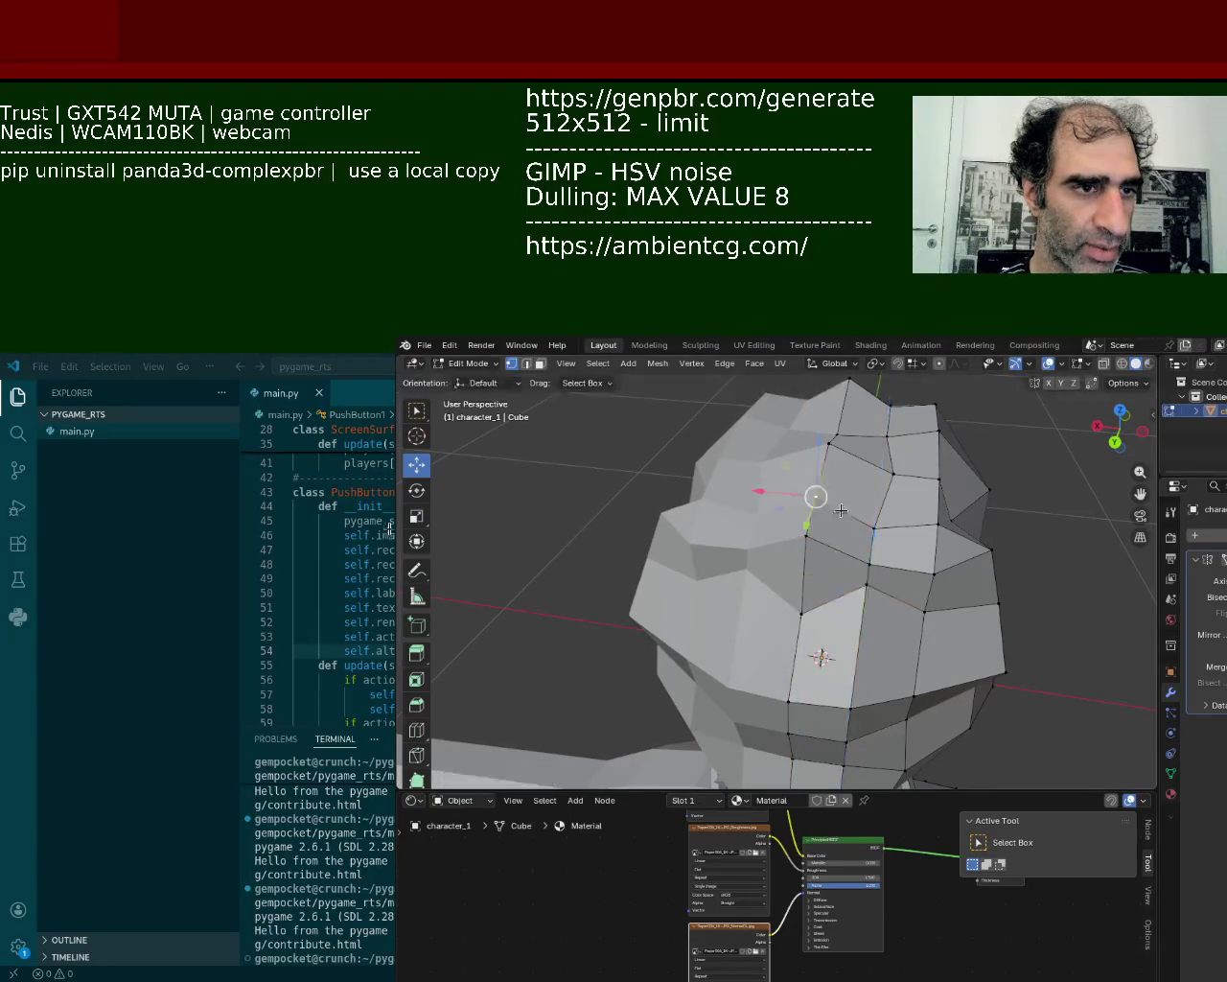
mouse_move(821, 464)
left_mouse_down()
mouse_move(822, 474)
mouse_move(876, 452)
left_mouse_up()
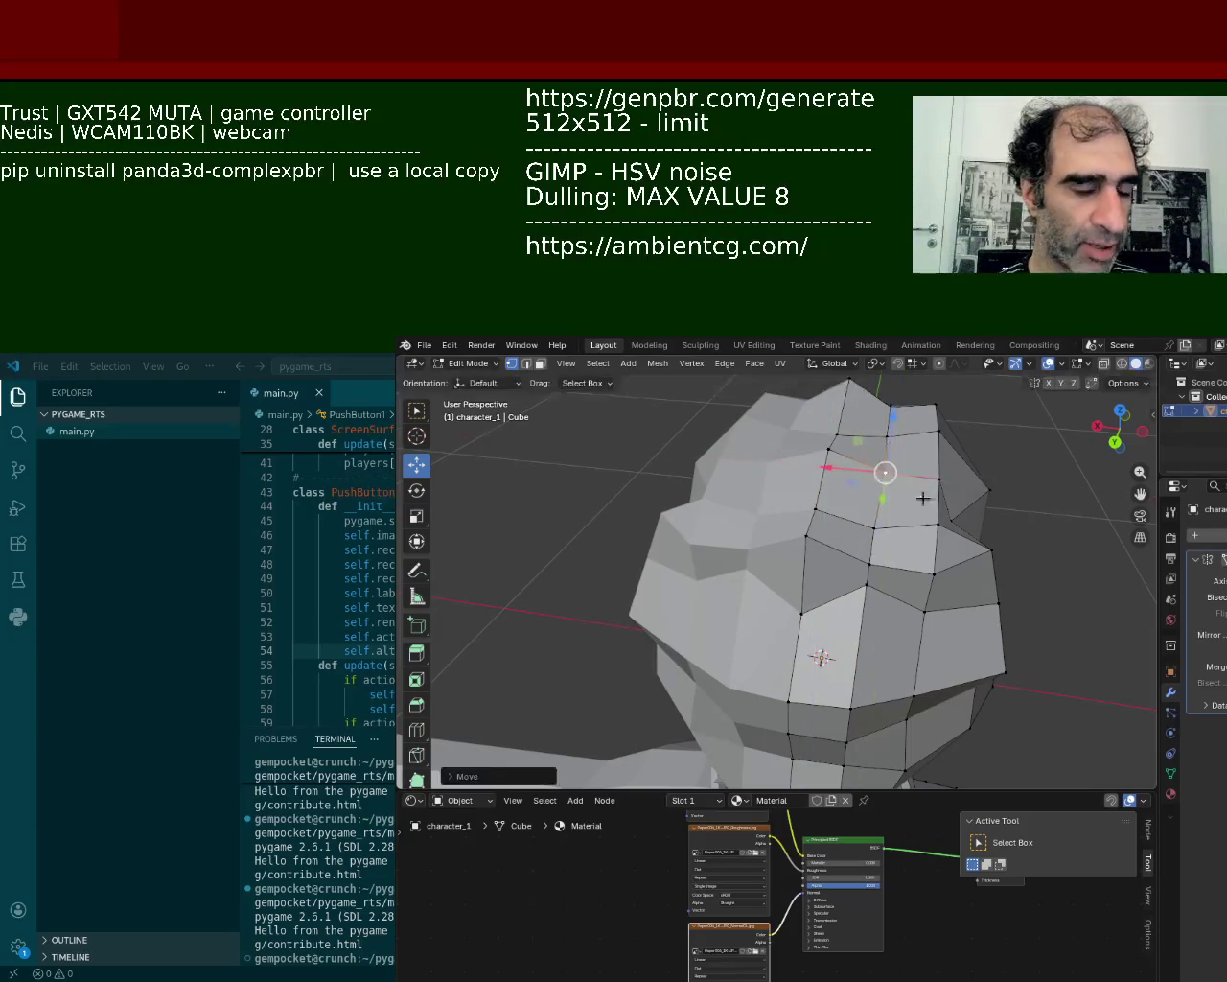
middle_click_drag(923, 496, 837, 476)
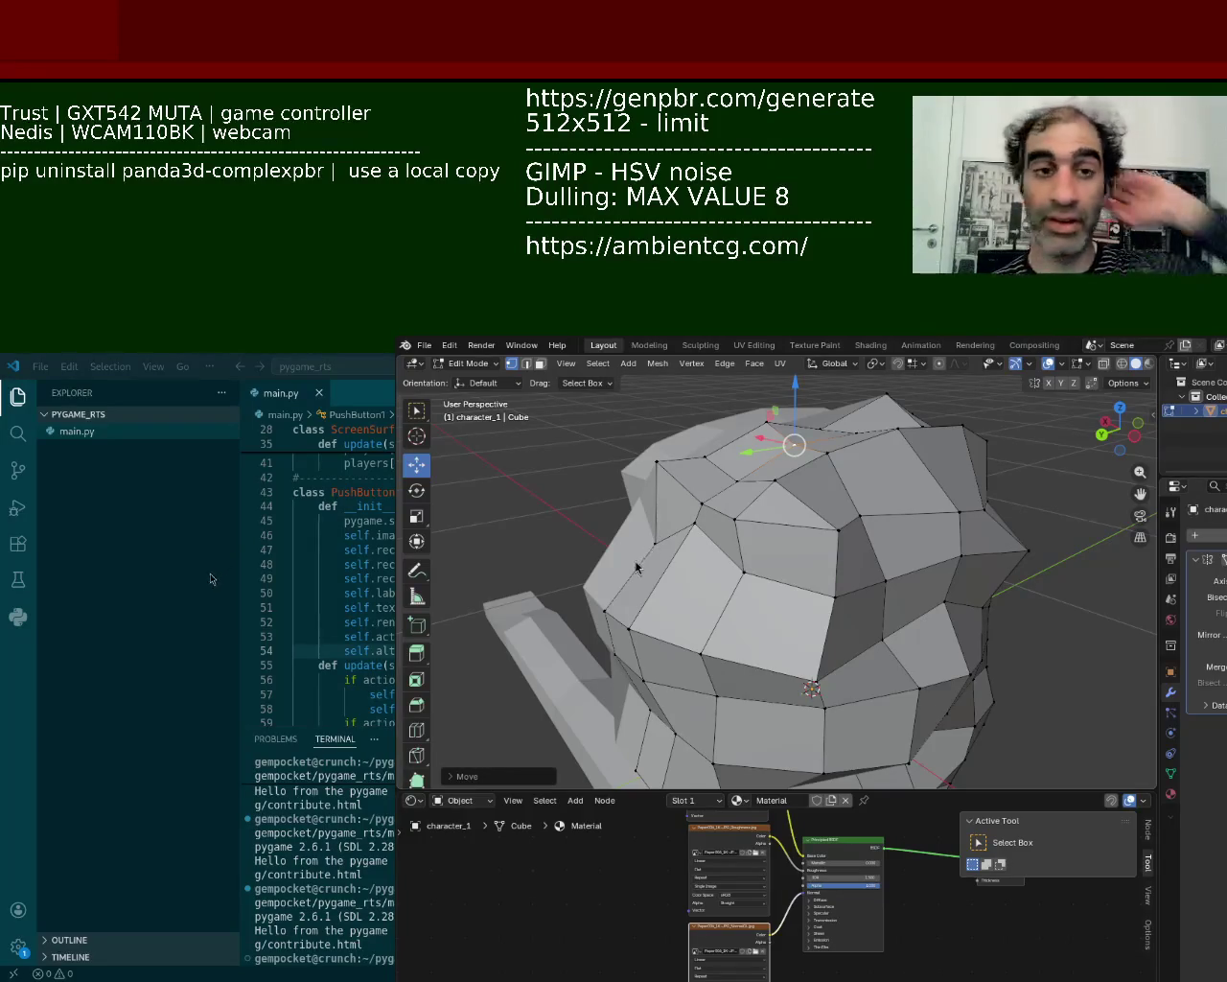
mouse_move(837, 735)
middle_mouse_down()
mouse_move(776, 528)
mouse_move(844, 511)
mouse_move(766, 595)
middle_mouse_up()
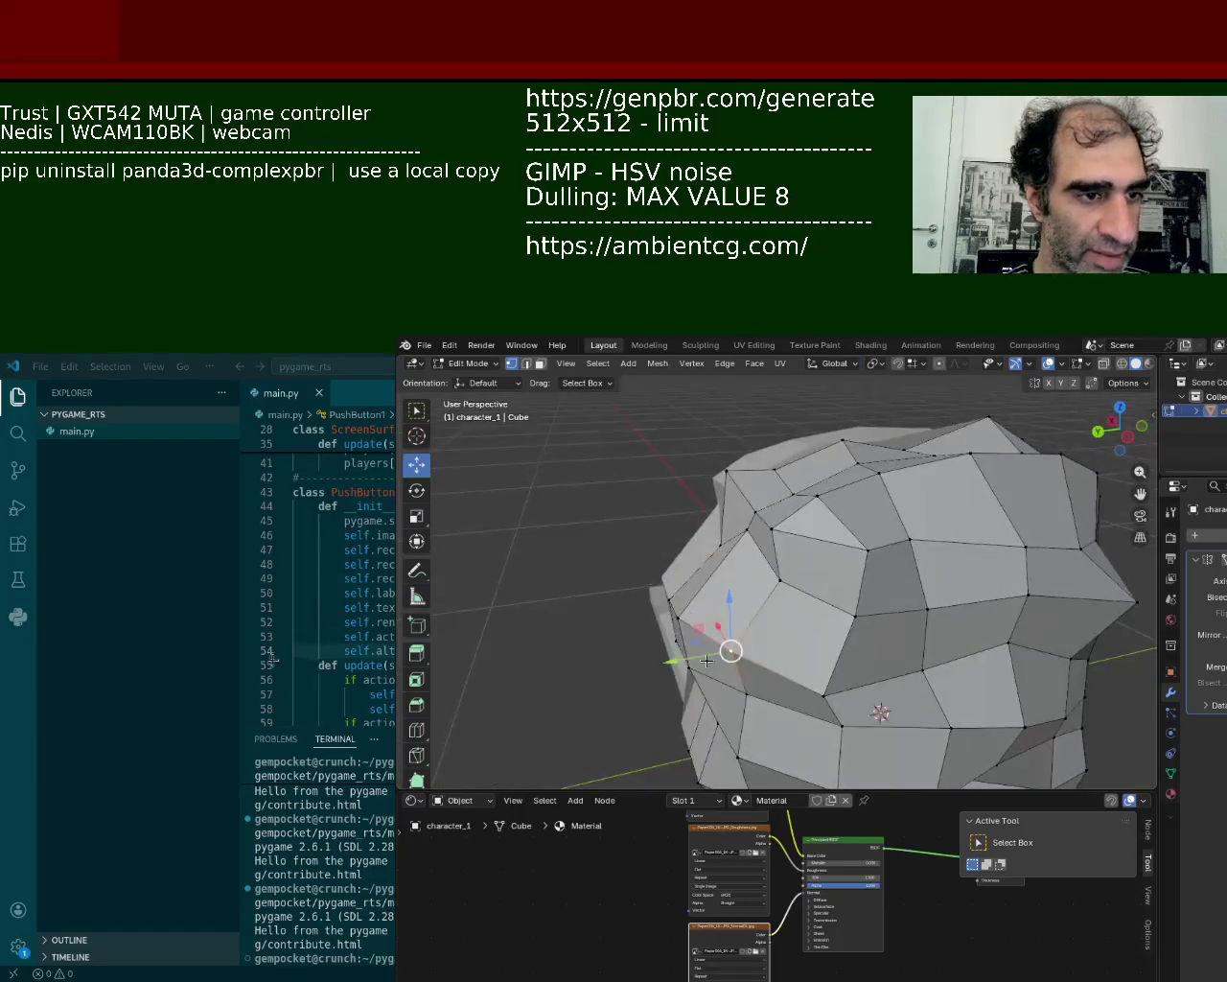
left_click_drag(705, 660, 641, 598)
- Reposition a vertex on the side of the head after cancelling a Y-axis move
mouse_move(640, 599)
middle_mouse_down()
mouse_move(844, 490)
mouse_move(811, 529)
middle_mouse_up()
scroll(848, 484, "up", 4)
scroll(825, 509, "up", 2)
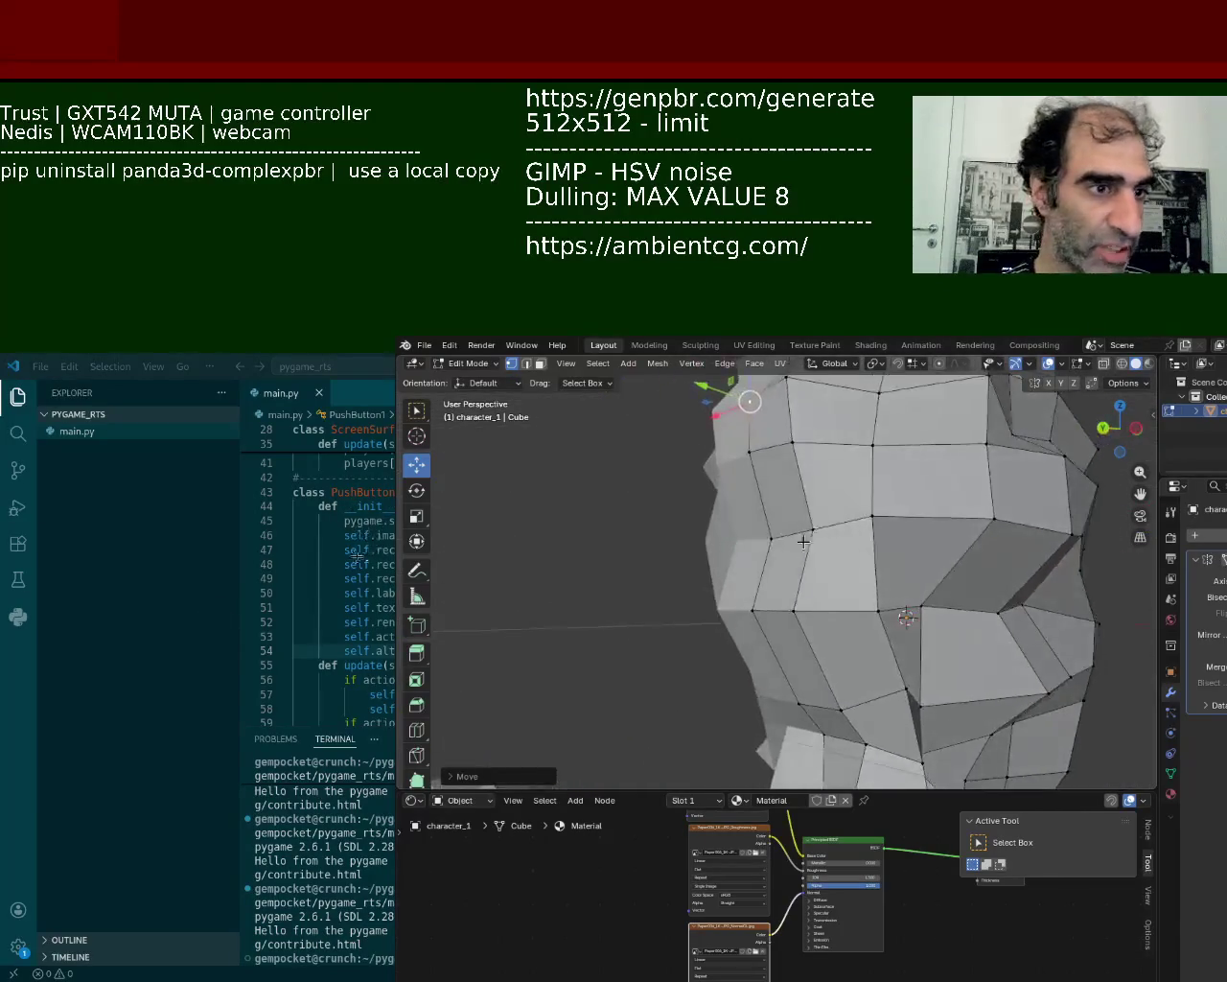
left_click(811, 528)
left_click(779, 537)
key("g")
key("y")
key("Escape")
middle_click_drag(745, 485, 751, 638)
mouse_move(751, 640)
left_mouse_down()
mouse_move(737, 659)
mouse_move(698, 547)
left_mouse_up()
left_click(685, 609)
- Raise a lower head vertex to reshape the surrounding faces
left_click(727, 573)
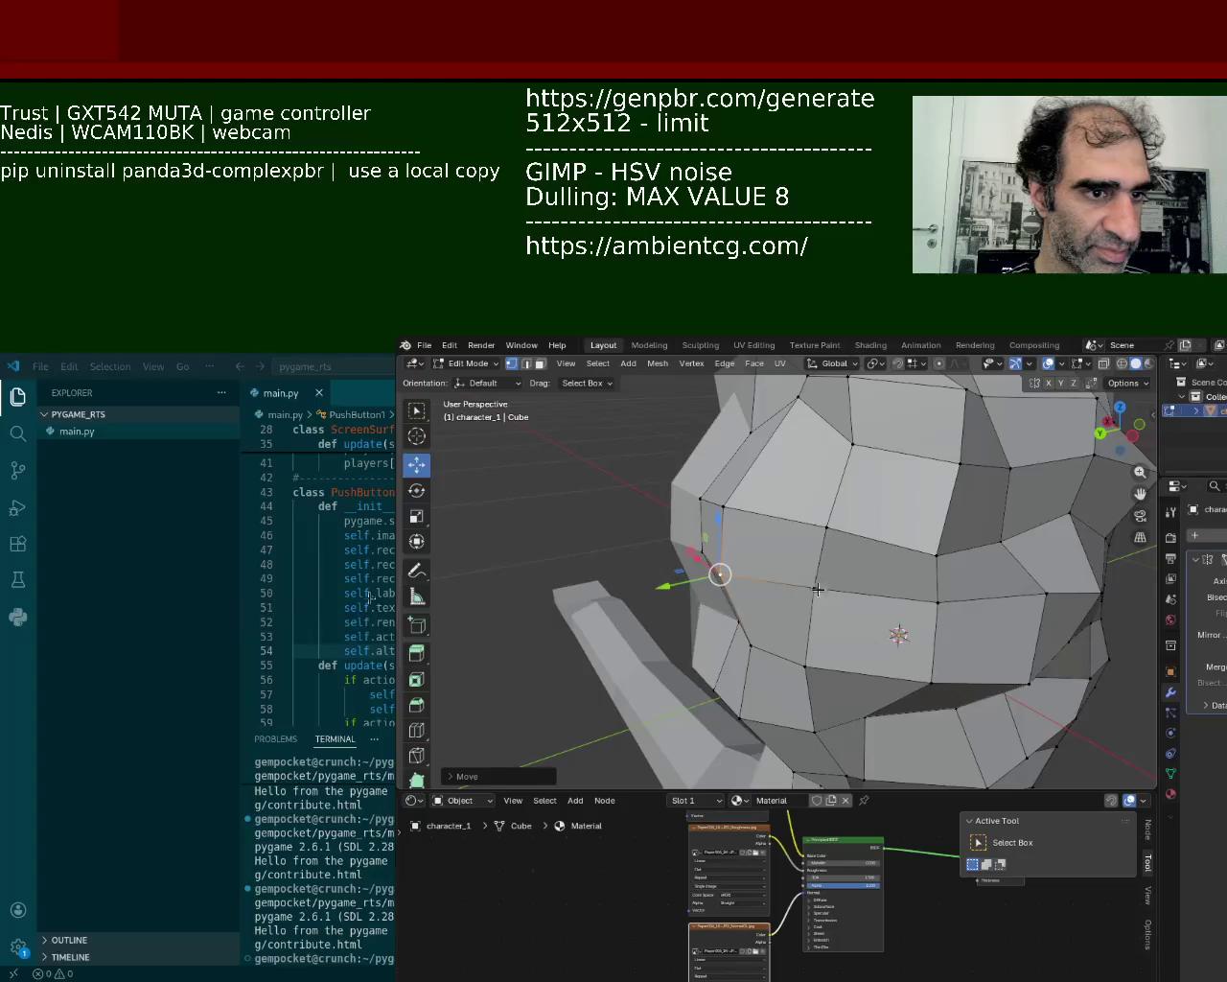
mouse_move(818, 588)
middle_mouse_down()
mouse_move(827, 469)
mouse_move(794, 534)
middle_mouse_up()
scroll(795, 504, "down", 4)
scroll(718, 482, "up", 4)
scroll(787, 540, "up", 3)
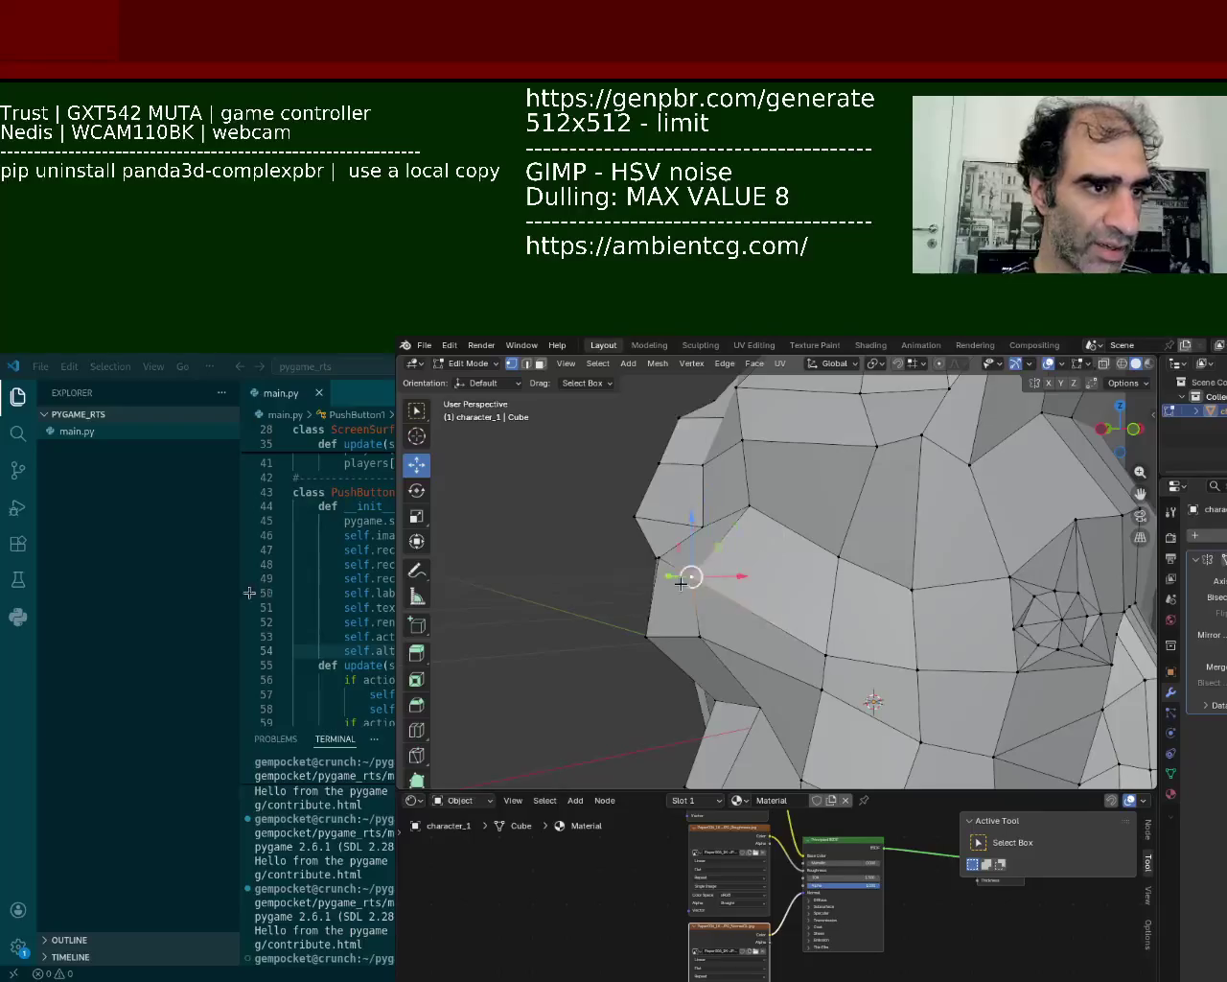
left_click_drag(681, 583, 691, 556)
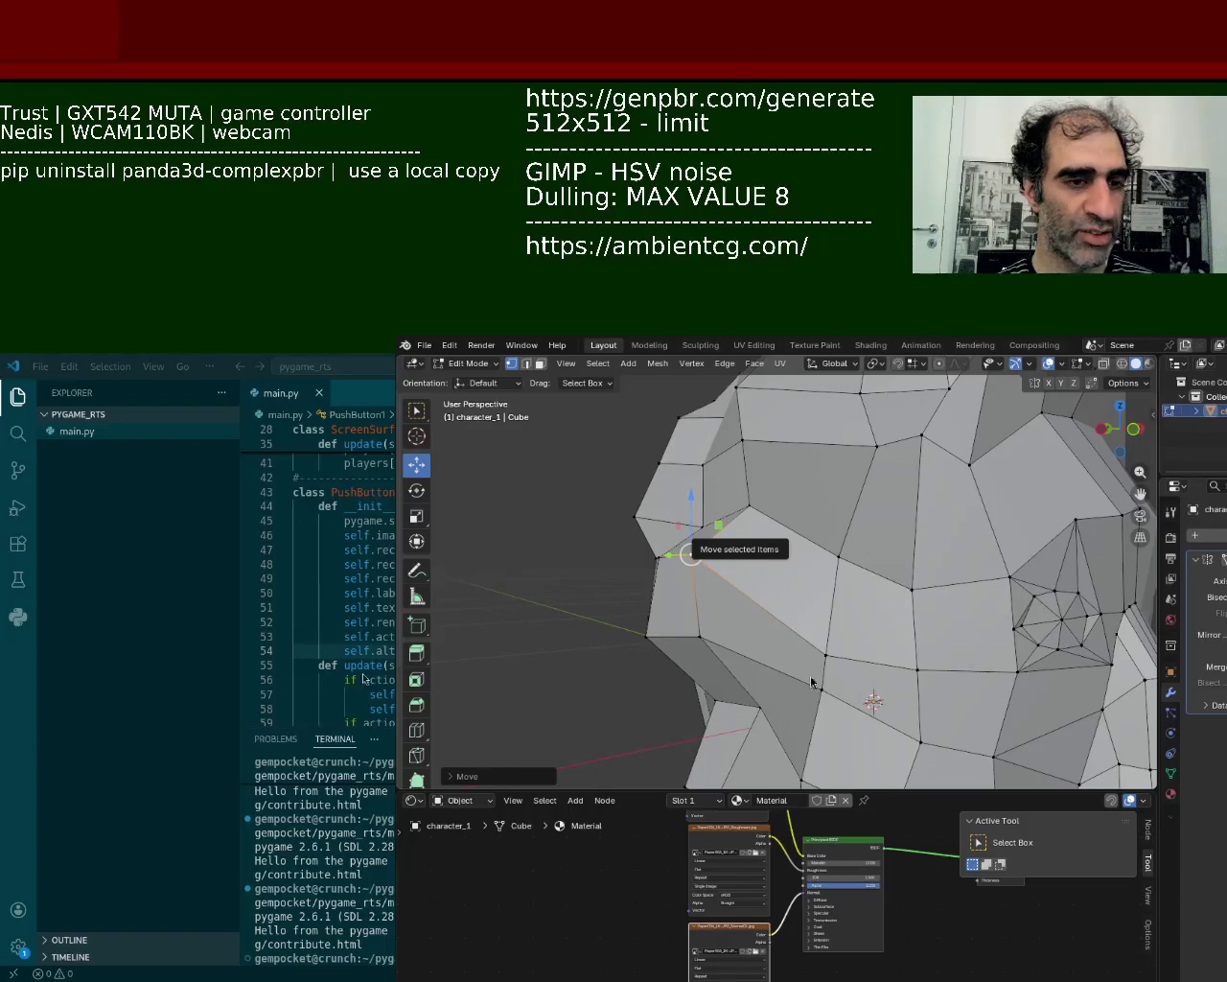
- Move one vertex up along Z and push another one down vertically
mouse_move(812, 683)
middle_mouse_down()
mouse_move(691, 485)
mouse_move(789, 553)
middle_mouse_up()
left_click_drag(790, 554, 789, 475)
left_click(892, 471)
mouse_move(983, 481)
middle_mouse_down()
mouse_move(891, 745)
mouse_move(863, 729)
mouse_move(893, 575)
middle_mouse_up()
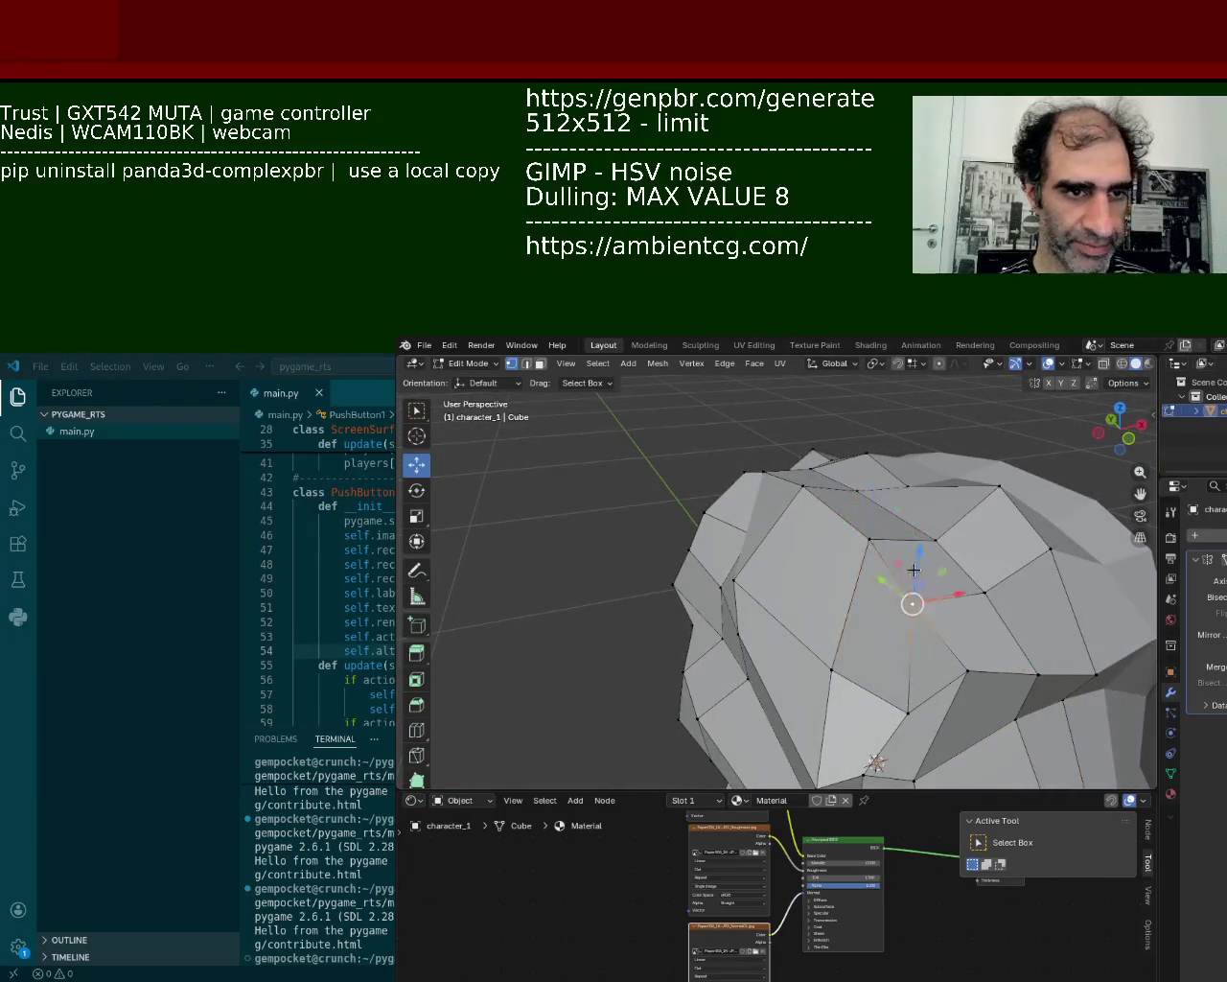
left_click_drag(874, 493, 870, 521)
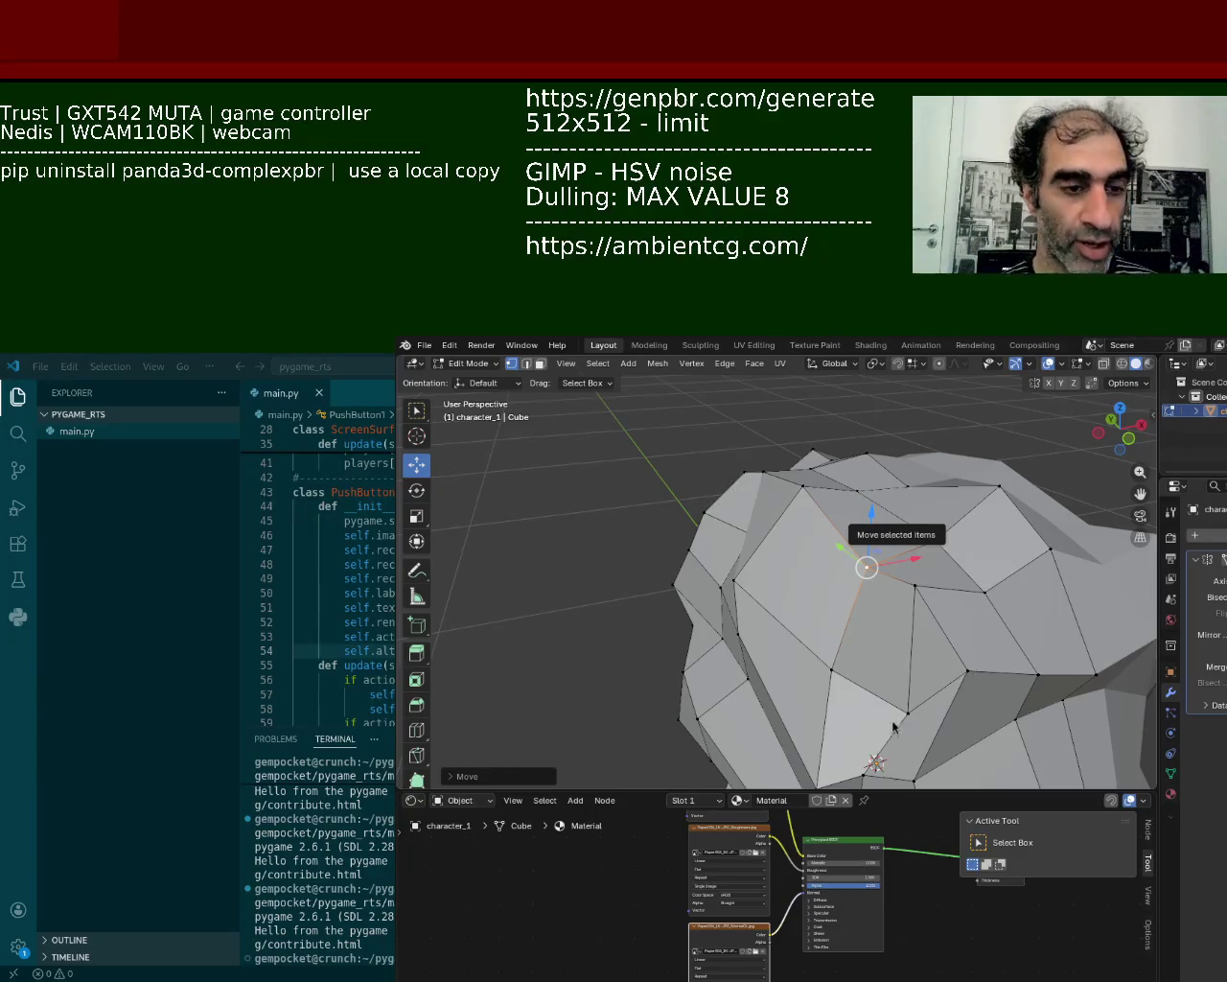
- Adjust a crown vertex up and down until the top of the head is even
mouse_move(910, 579)
middle_mouse_down()
mouse_move(843, 546)
mouse_move(1003, 540)
middle_mouse_up()
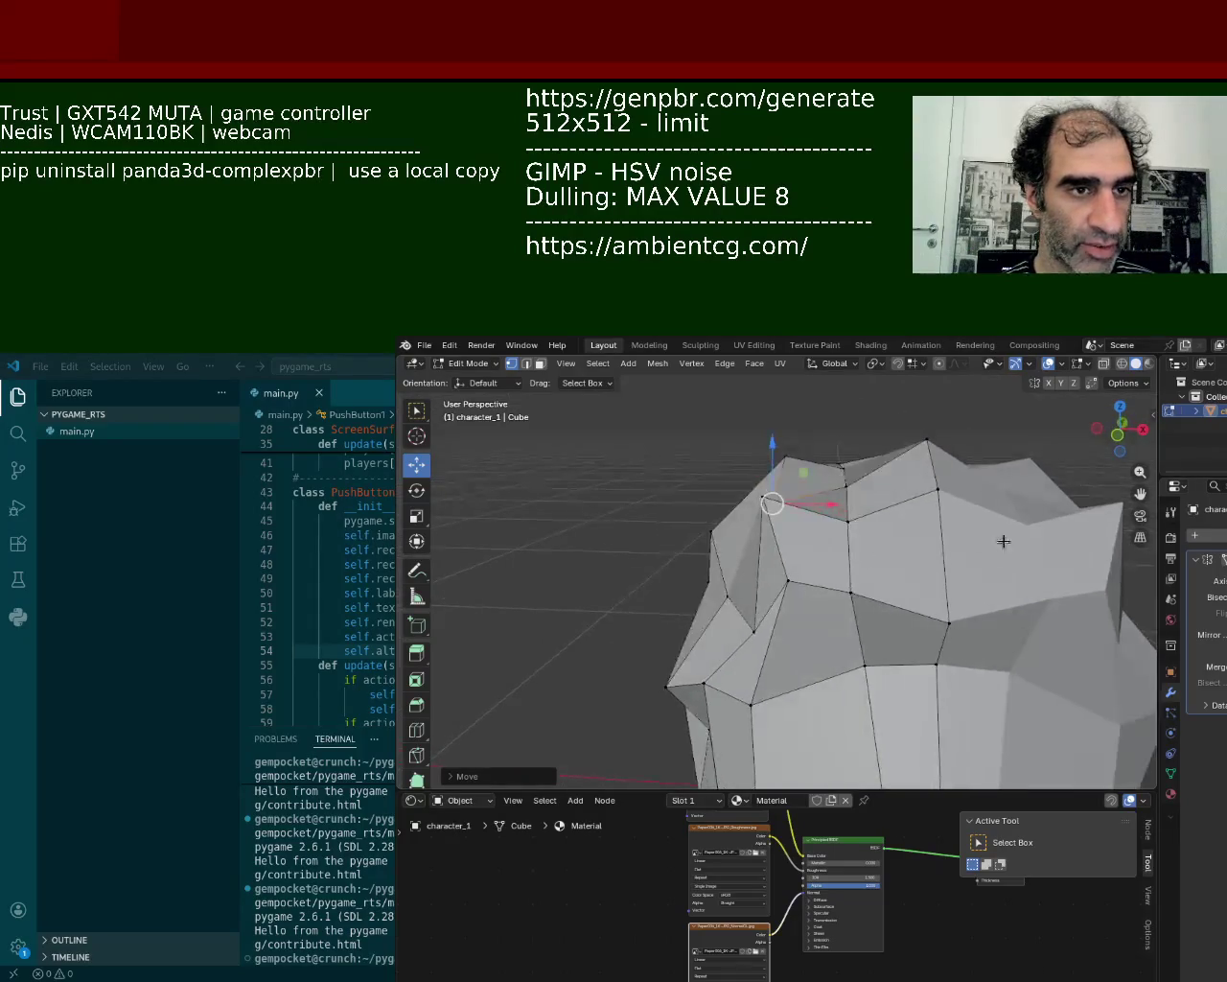
left_click(935, 491)
left_click_drag(934, 488, 930, 427)
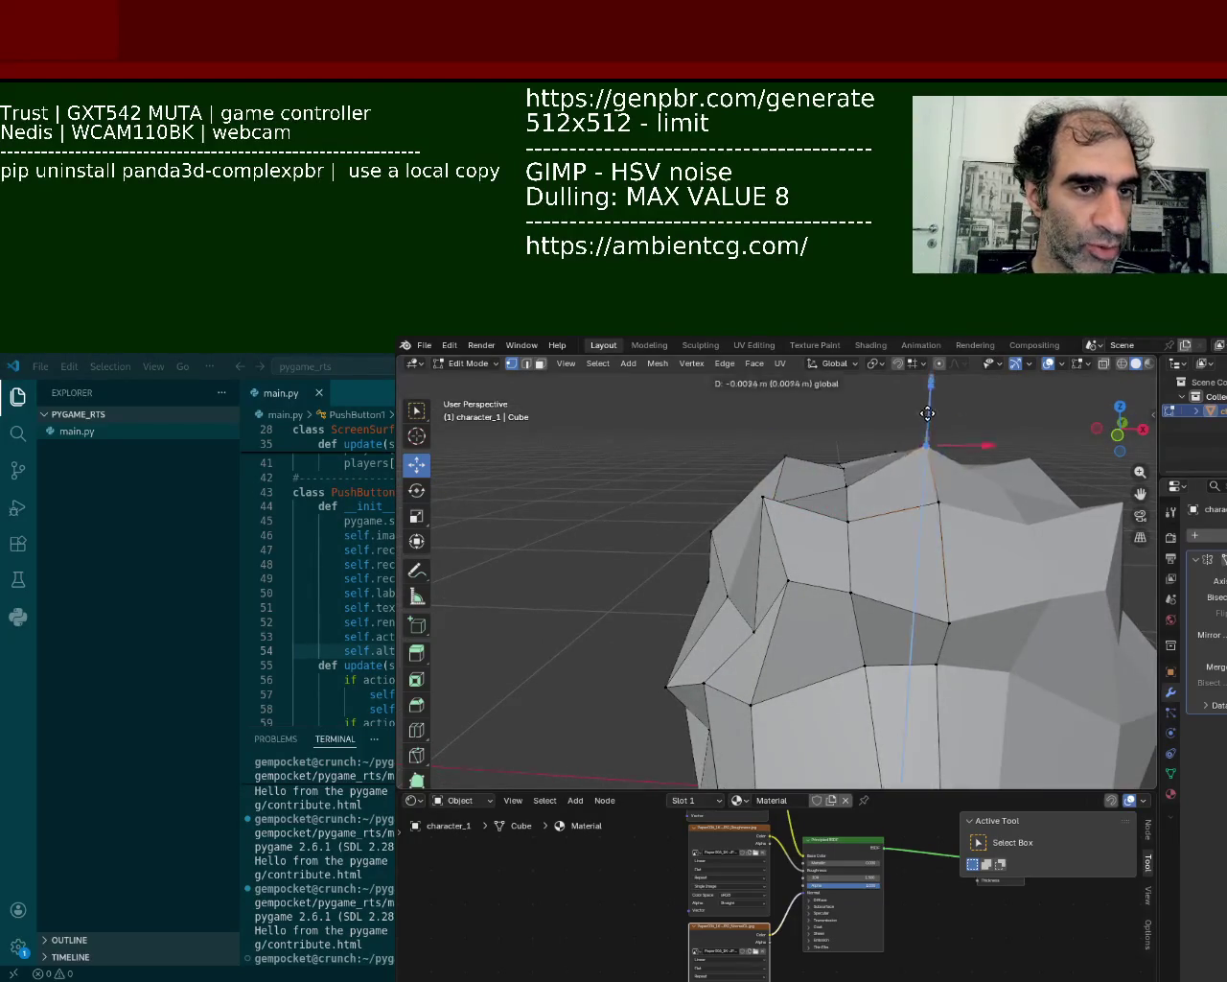
mouse_move(928, 451)
middle_mouse_down()
mouse_move(890, 552)
mouse_move(966, 531)
mouse_move(919, 580)
middle_mouse_up()
left_click_drag(919, 580, 899, 589)
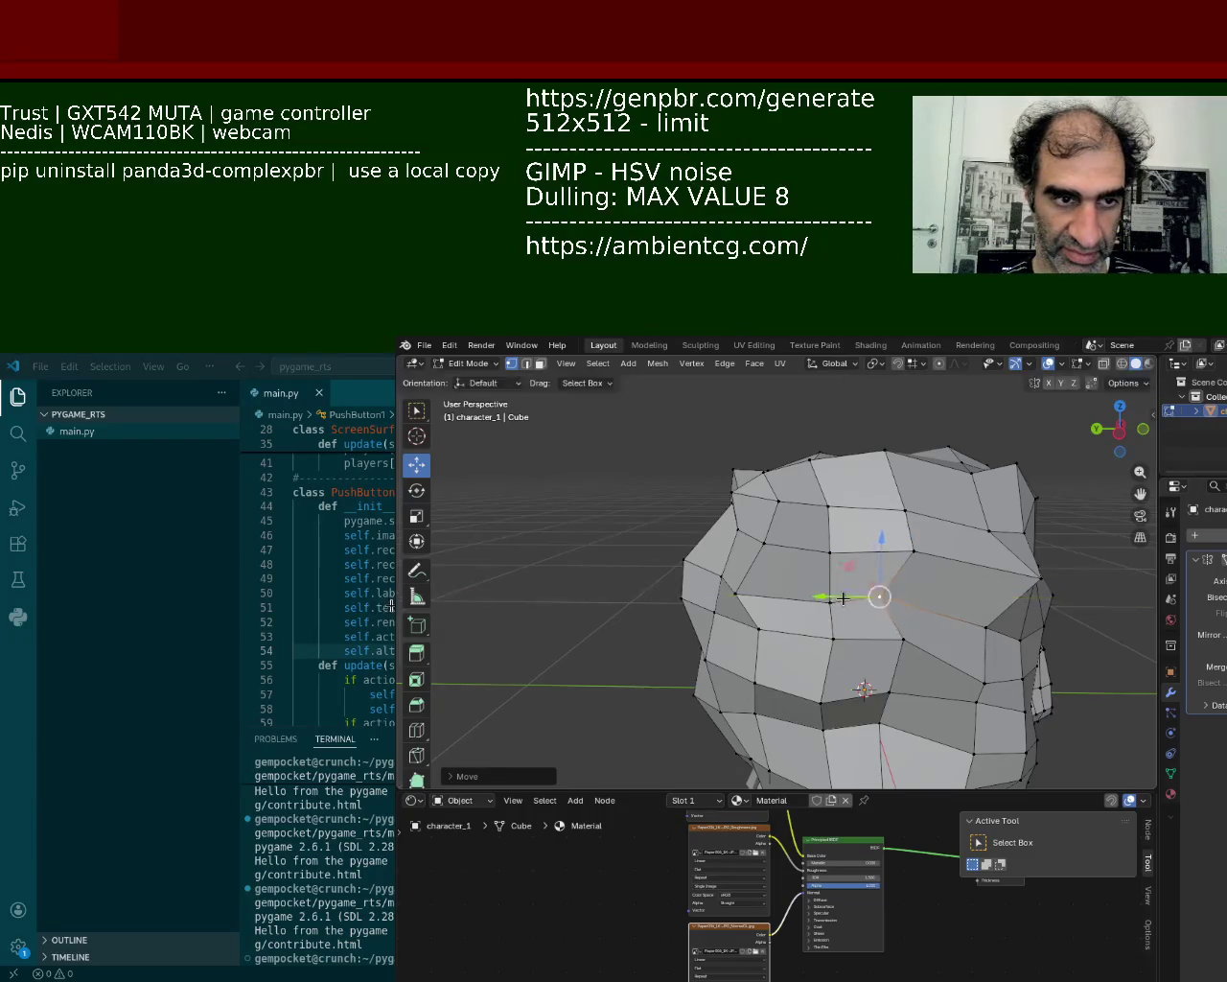
- Select two more head vertices for the next adjustment
mouse_move(876, 595)
middle_mouse_down()
mouse_move(729, 543)
mouse_move(761, 525)
middle_mouse_up()
left_click(738, 528)
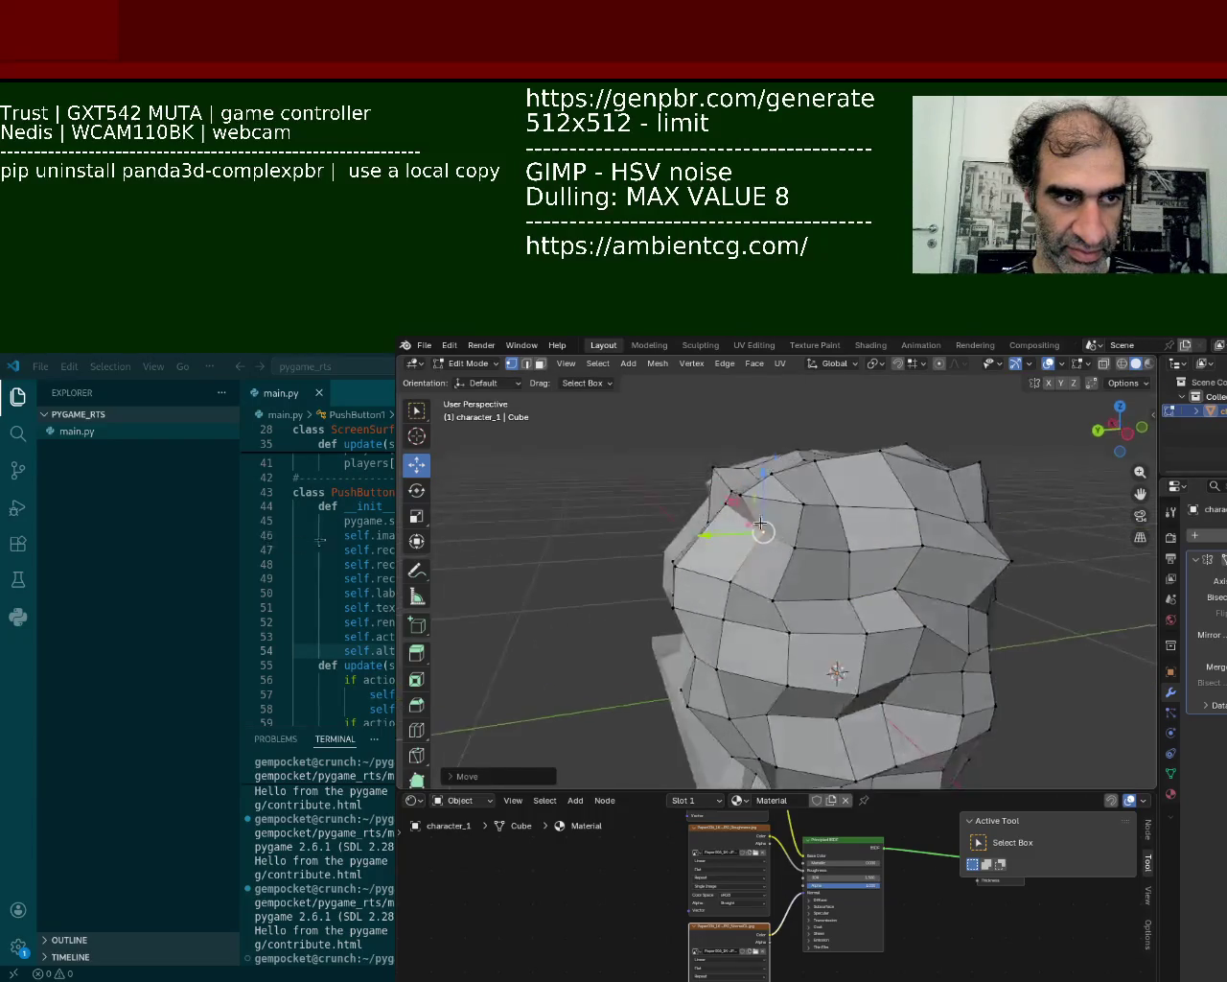
left_click(735, 466)
middle_click_drag(735, 466, 802, 507)
scroll(752, 456, "up", 2)
- Lower the forehead vertex above the eye along Z, then select a side-of-head vertex
scroll(726, 480, "down", 4)
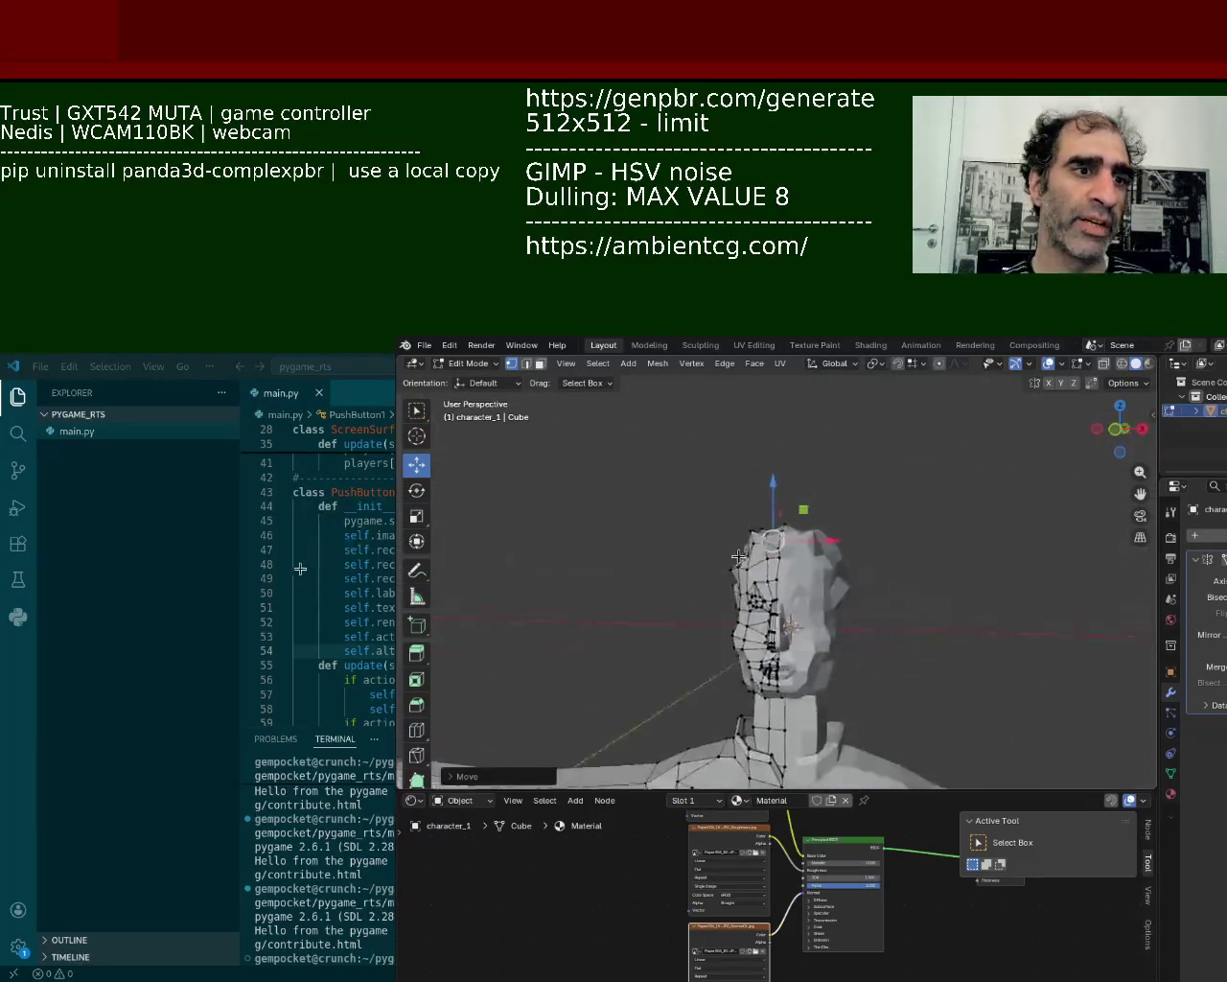
scroll(798, 558, "up", 6)
left_click(818, 563)
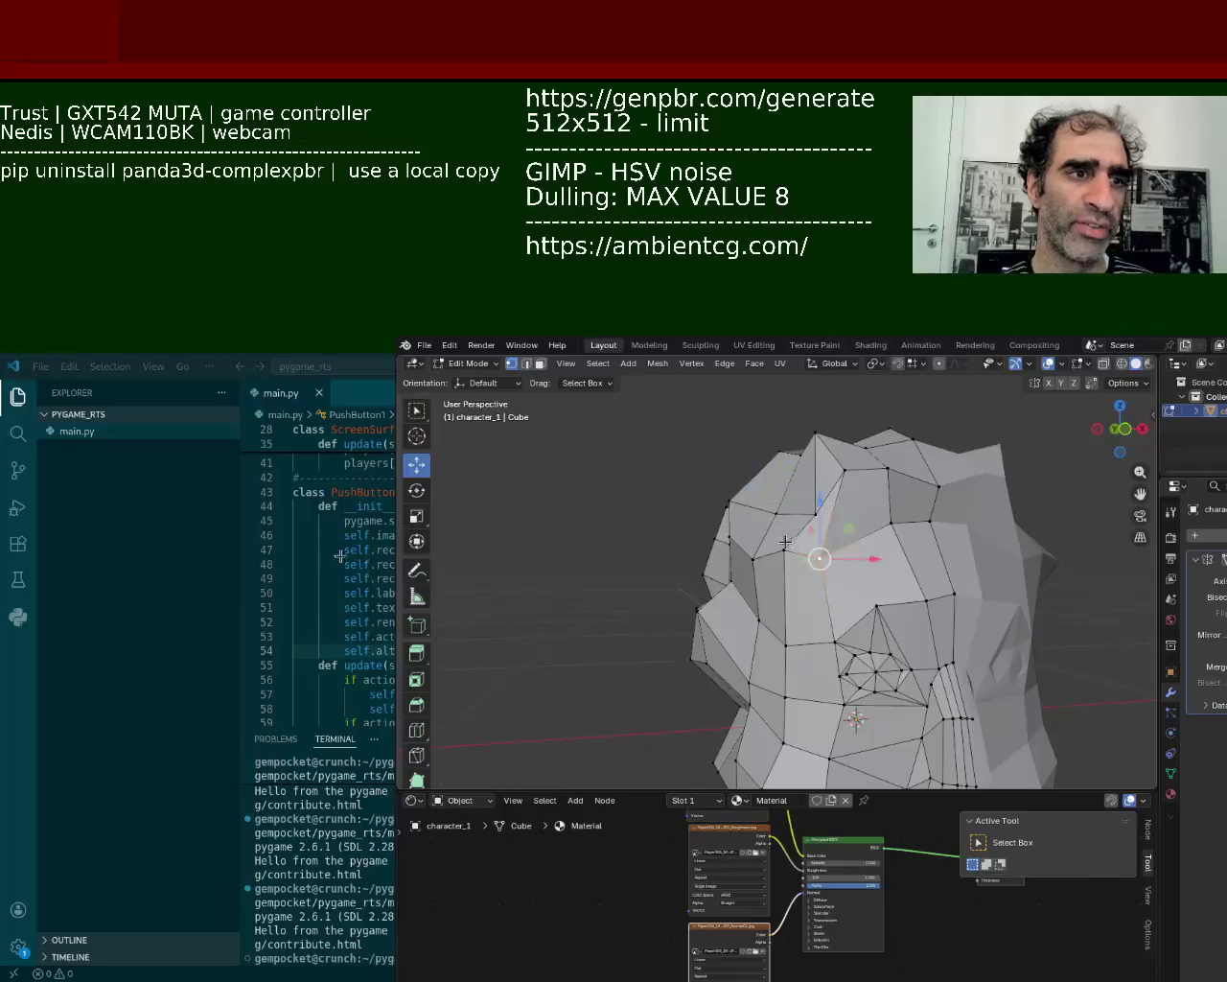
left_click_drag(775, 506, 775, 523)
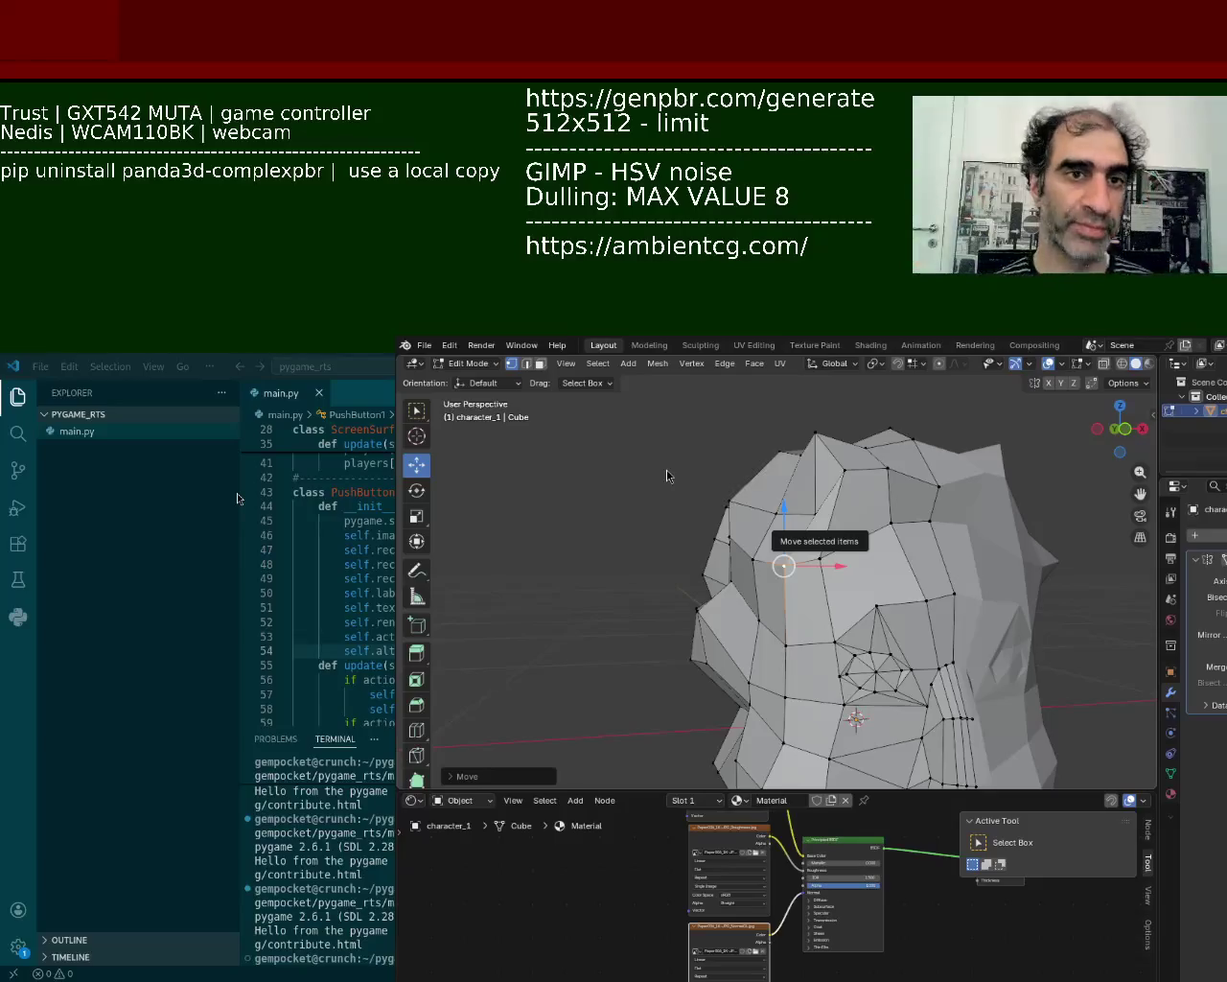
left_click(915, 522)
mouse_move(925, 518)
middle_mouse_down()
mouse_move(1001, 592)
mouse_move(786, 607)
mouse_move(786, 633)
mouse_move(774, 540)
mouse_move(866, 575)
mouse_move(841, 570)
mouse_move(853, 594)
middle_mouse_up()
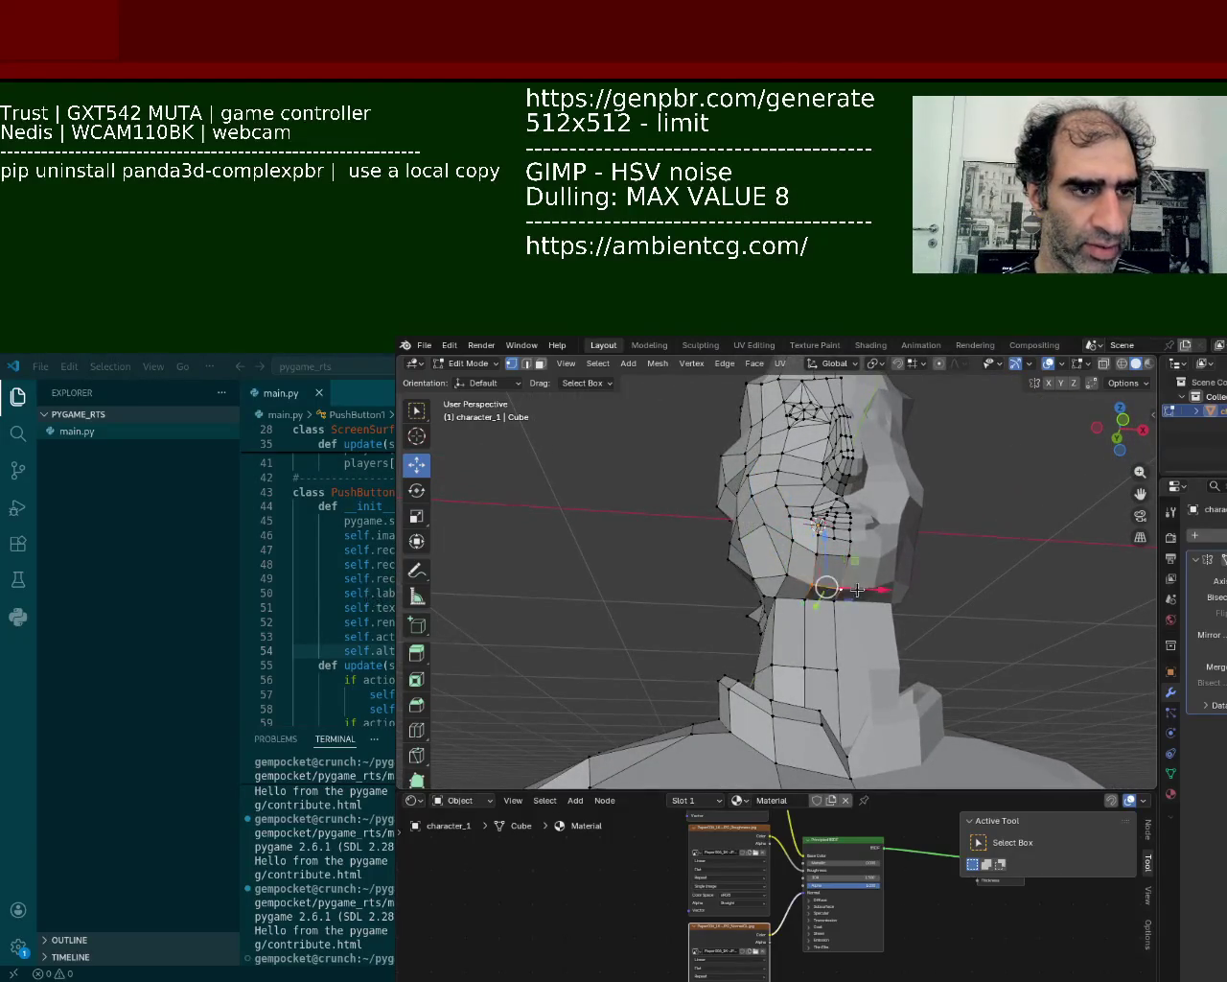
- Nudge the jaw vertices and slide the lip edge loop sideways along X
middle_click_drag(826, 587, 897, 621)
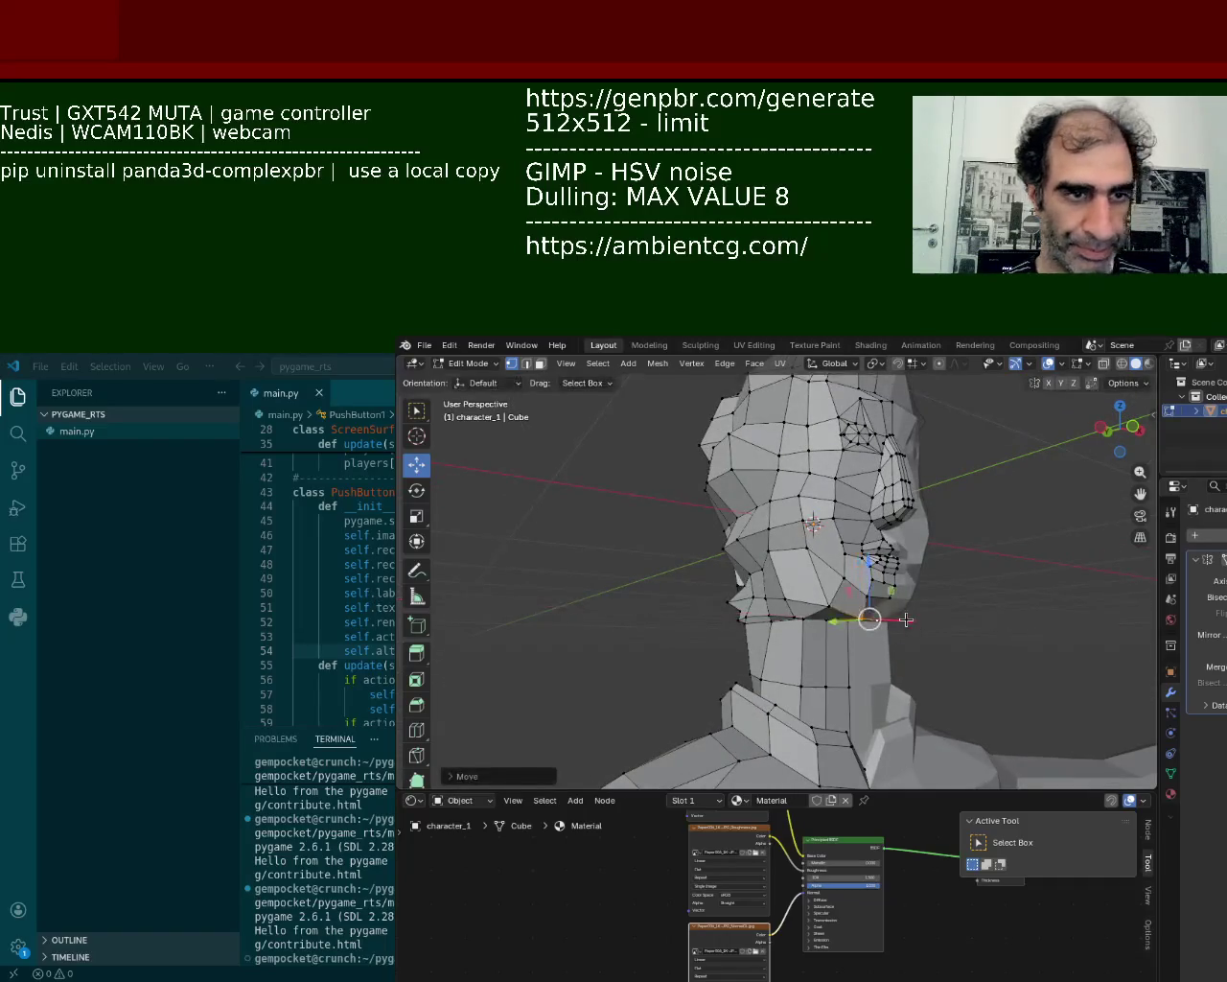
left_click_drag(885, 624, 868, 624)
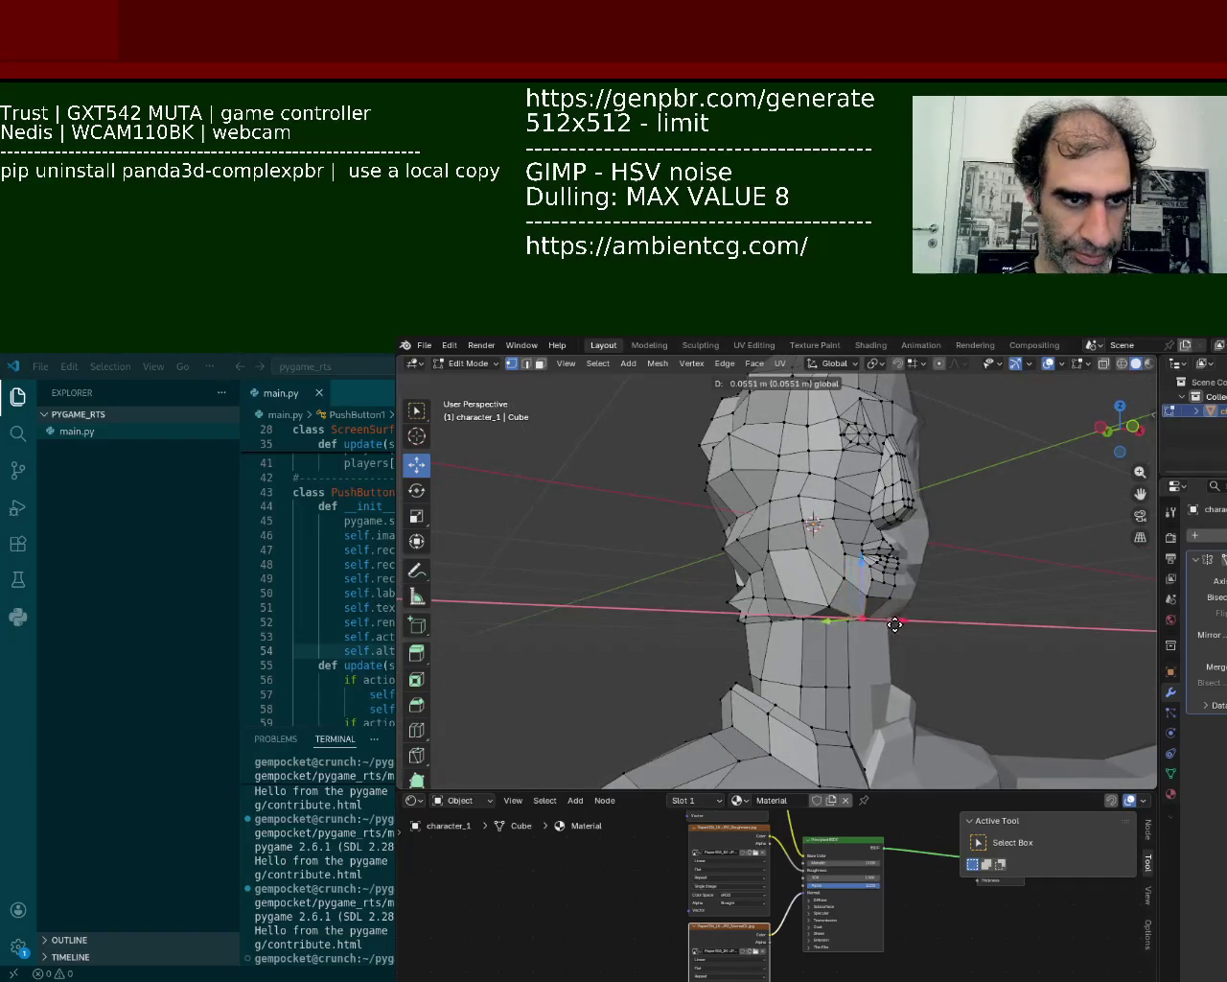
middle_click_drag(867, 624, 762, 620)
left_click(782, 593, "alt")
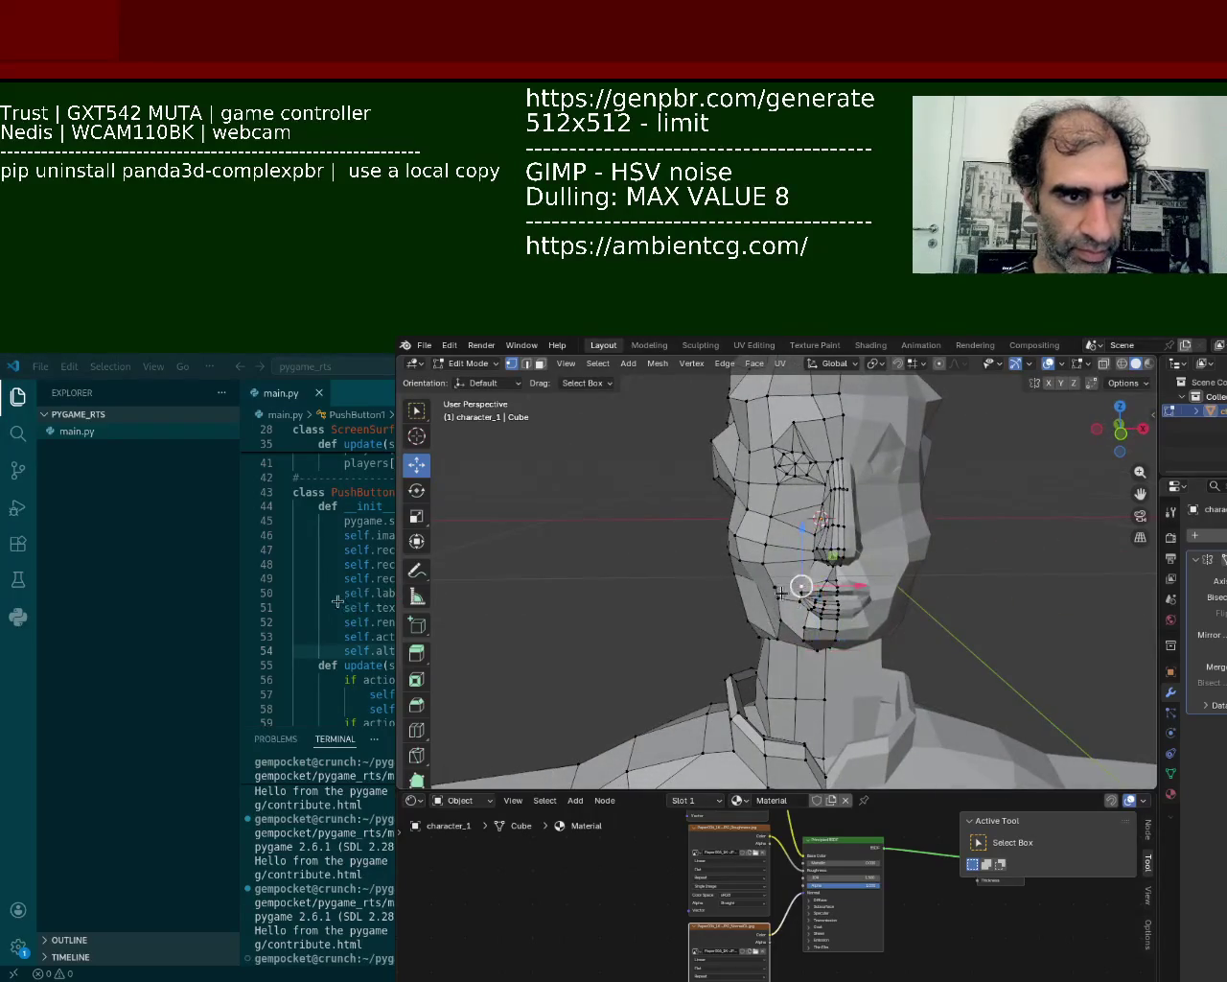
key("g")
key("x")
left_click(829, 595)
- Slide the vertices beside the nose and near the eye sideways along X, one by 0.0087 m
left_click(765, 545)
key("g")
key("x")
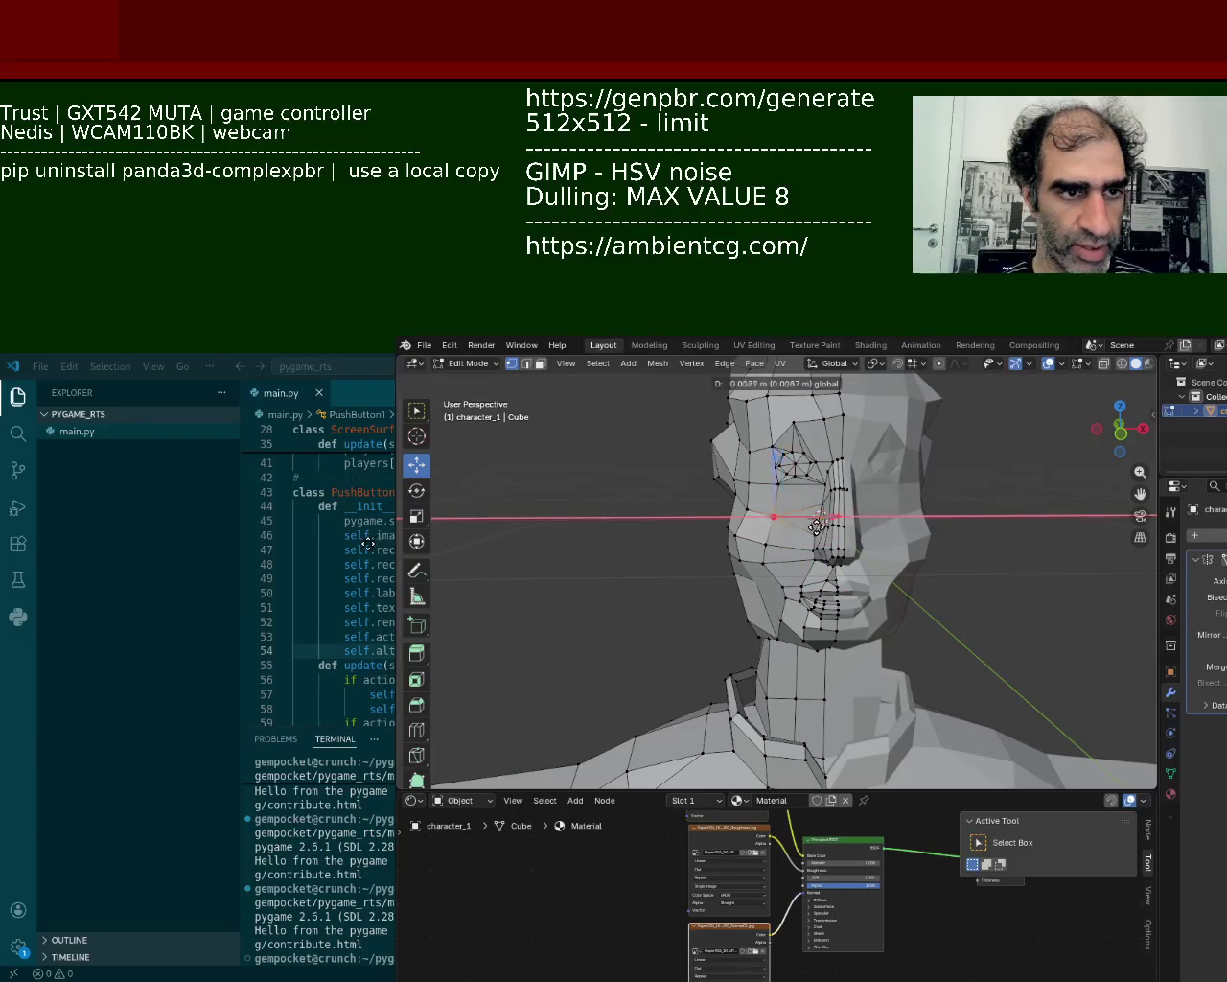
left_click(815, 527)
key("g")
key("x")
left_click(748, 482)
key("g")
key("x")
left_click(771, 477)
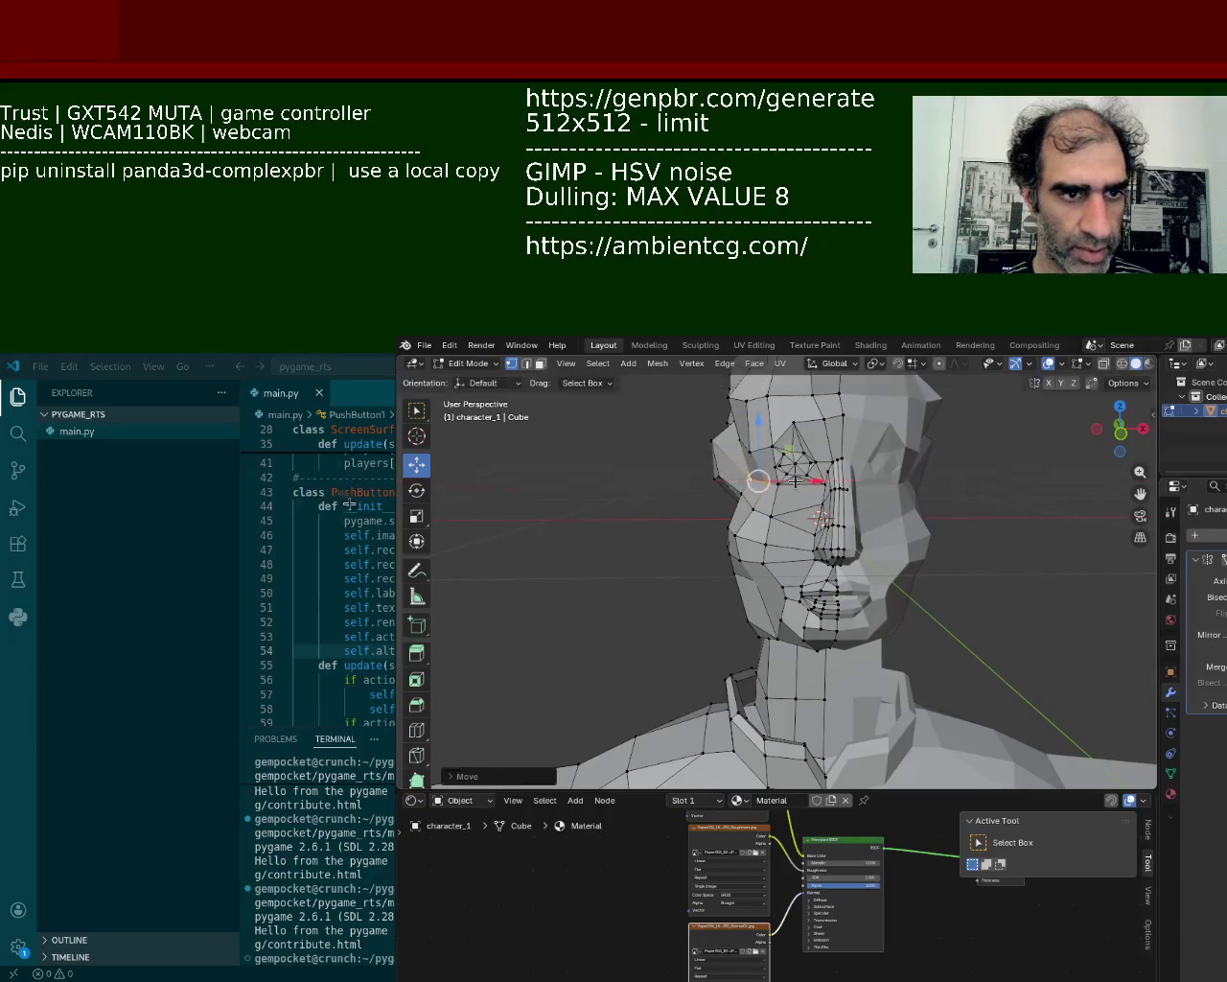
- Shift a cheek vertex sideways along X in two small moves
middle_click_drag(771, 477, 849, 523)
left_click(848, 551)
key("g")
key("x")
left_click(861, 553)
key("g")
key("x")
left_click(878, 555)
mouse_move(878, 554)
middle_mouse_down()
mouse_move(966, 586)
mouse_move(960, 702)
mouse_move(898, 632)
middle_mouse_up()
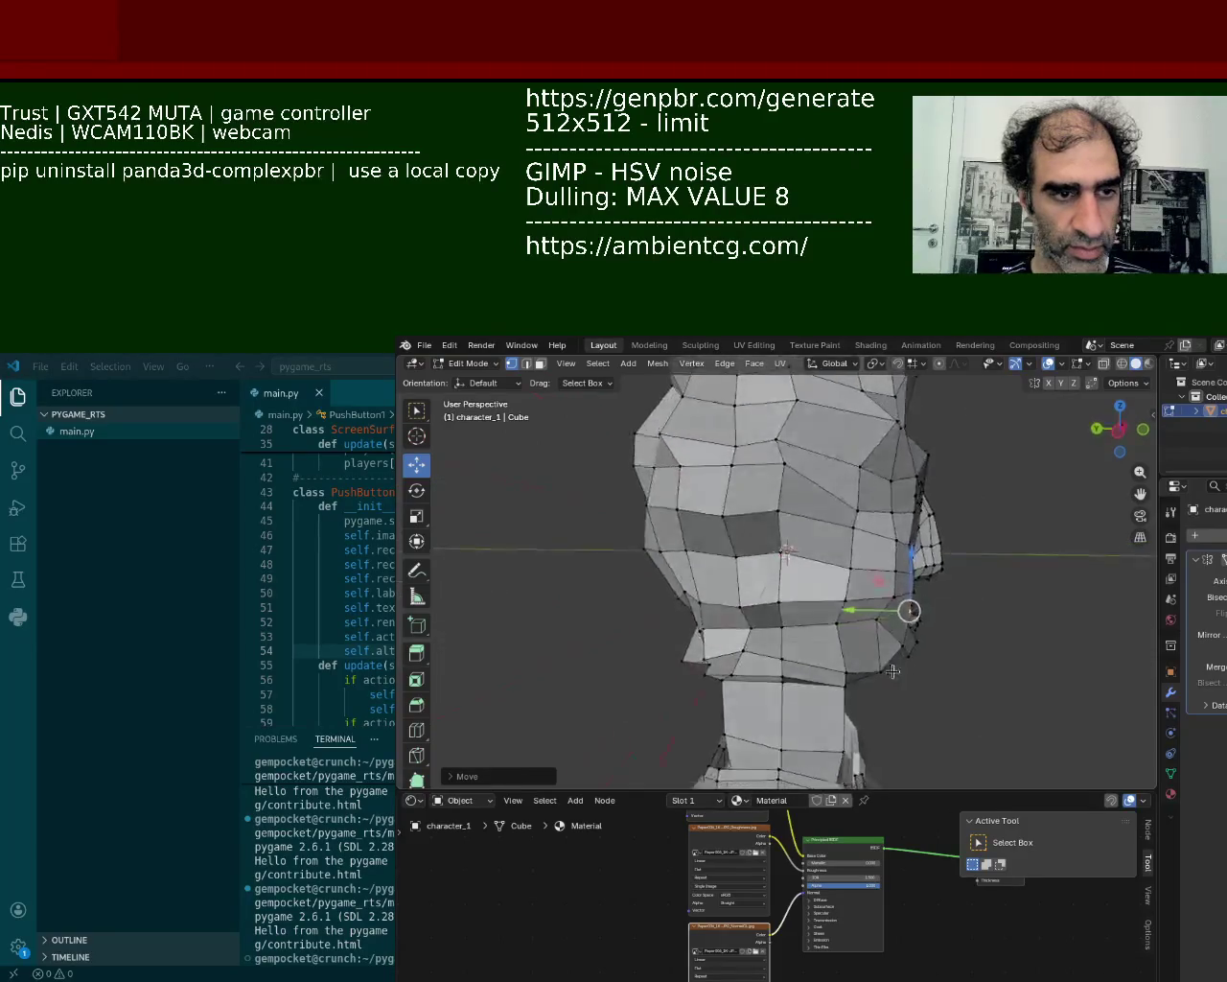
scroll(898, 632, "up", 5)
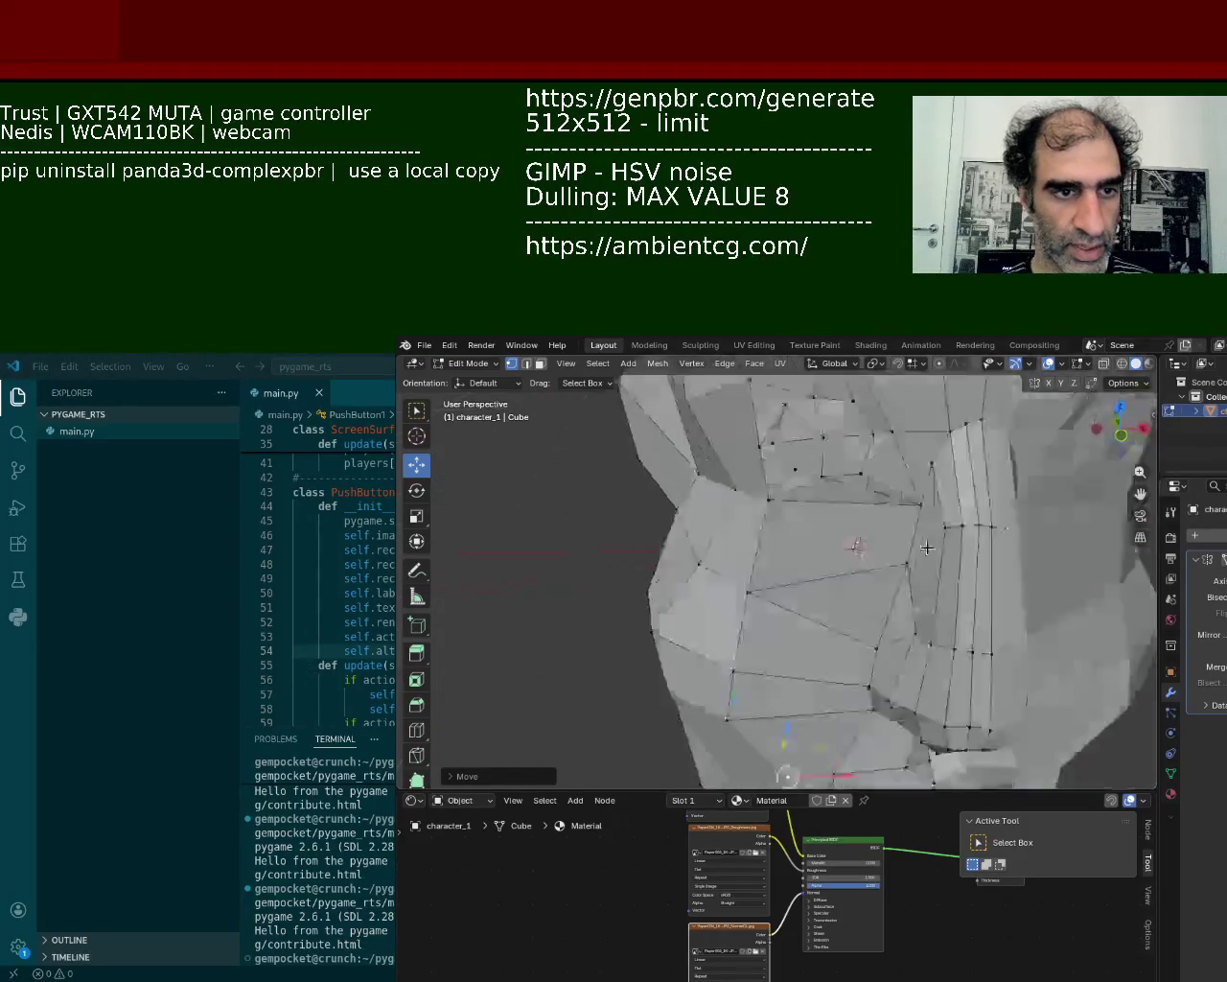
- In Edge select mode, dissolve the extra edge running down the nose
middle_click_drag(899, 632, 622, 391)
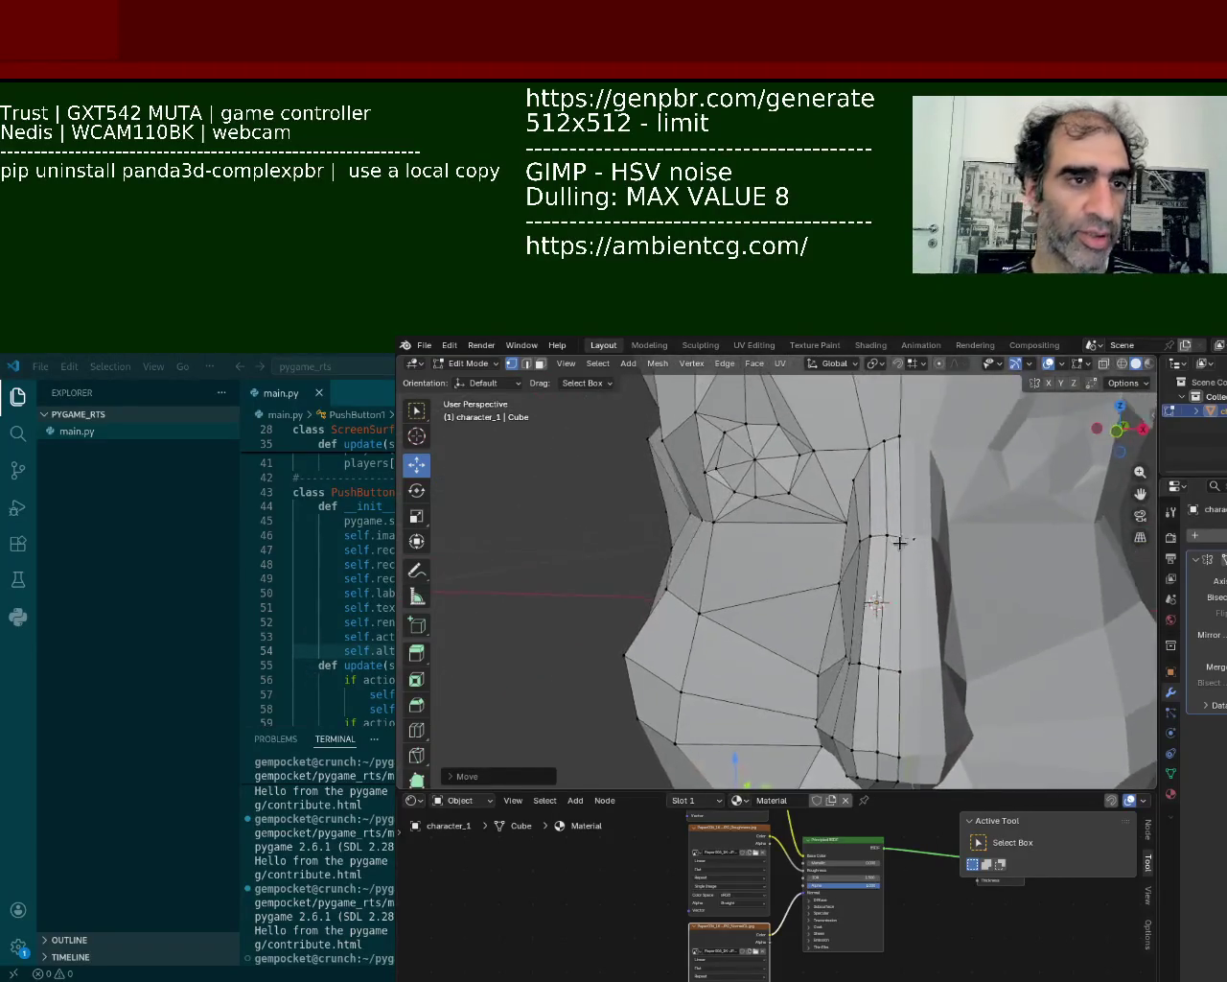
left_click(527, 365)
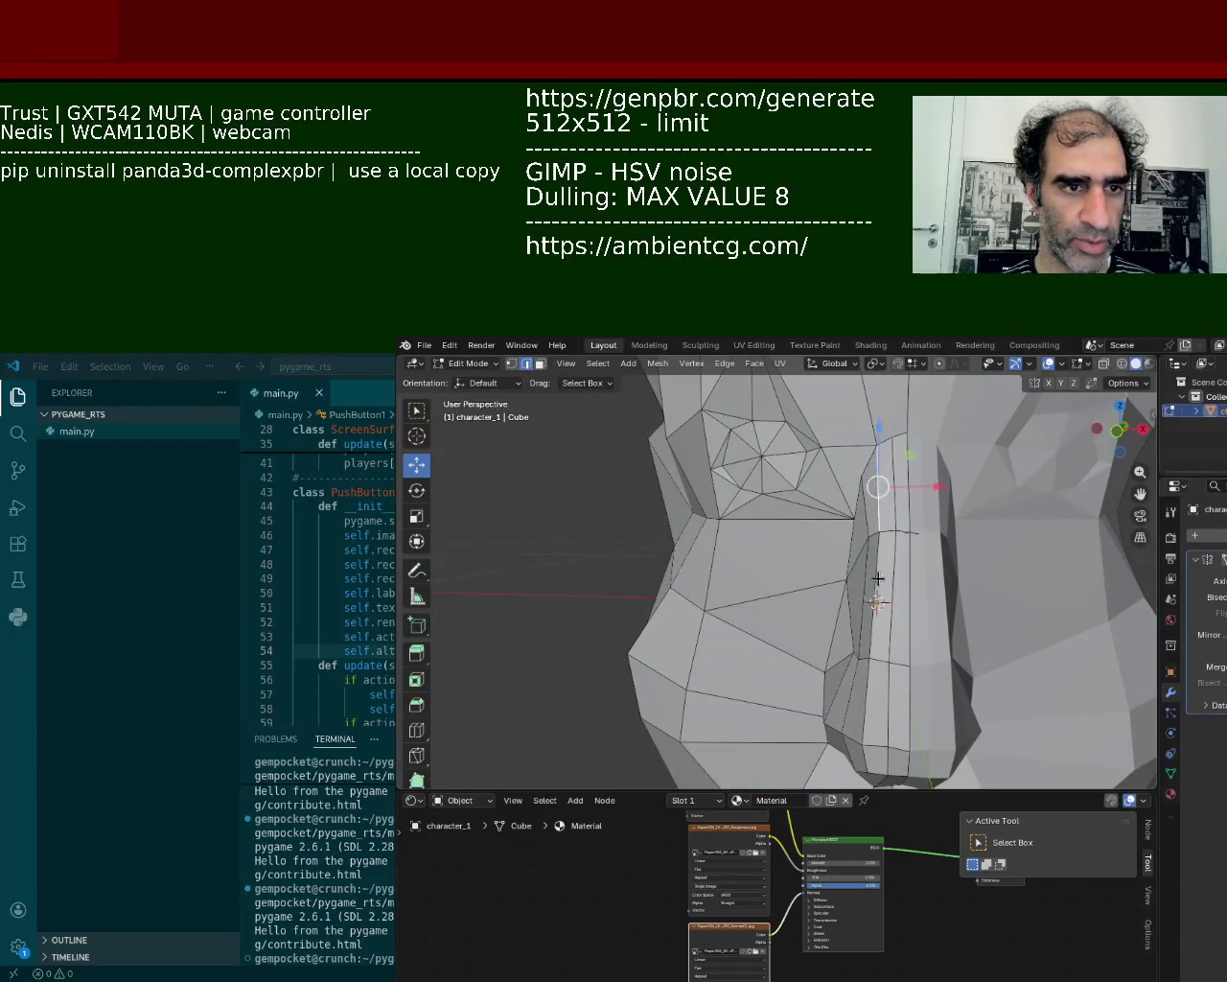
middle_click_drag(877, 716, 884, 691, "shift")
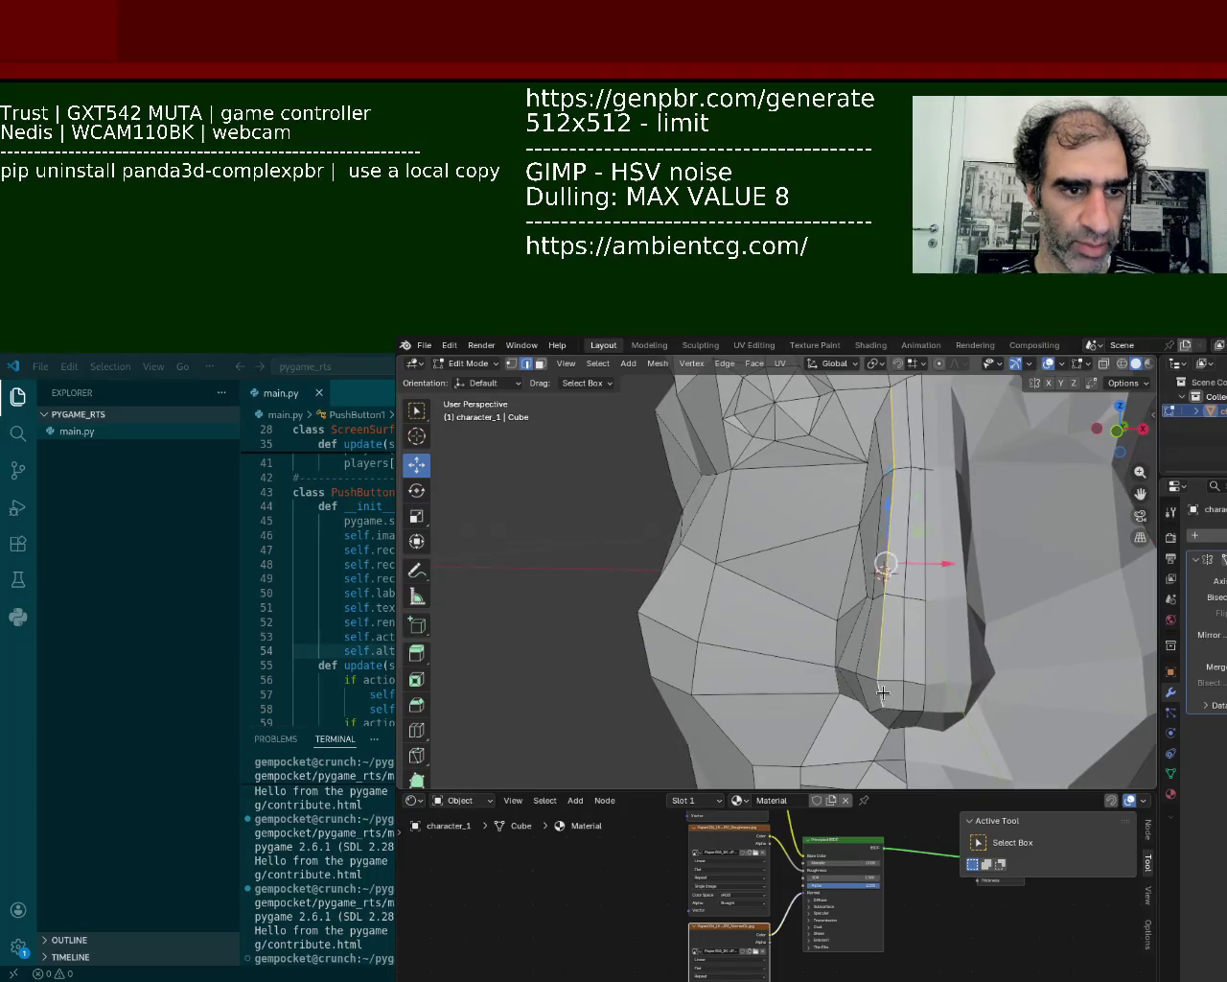
key("x")
left_click(831, 791)
- In Face select mode, select the faces around the nostril and move them
mouse_move(844, 671)
middle_mouse_down()
mouse_move(883, 609)
mouse_move(836, 562)
mouse_move(866, 649)
middle_mouse_up()
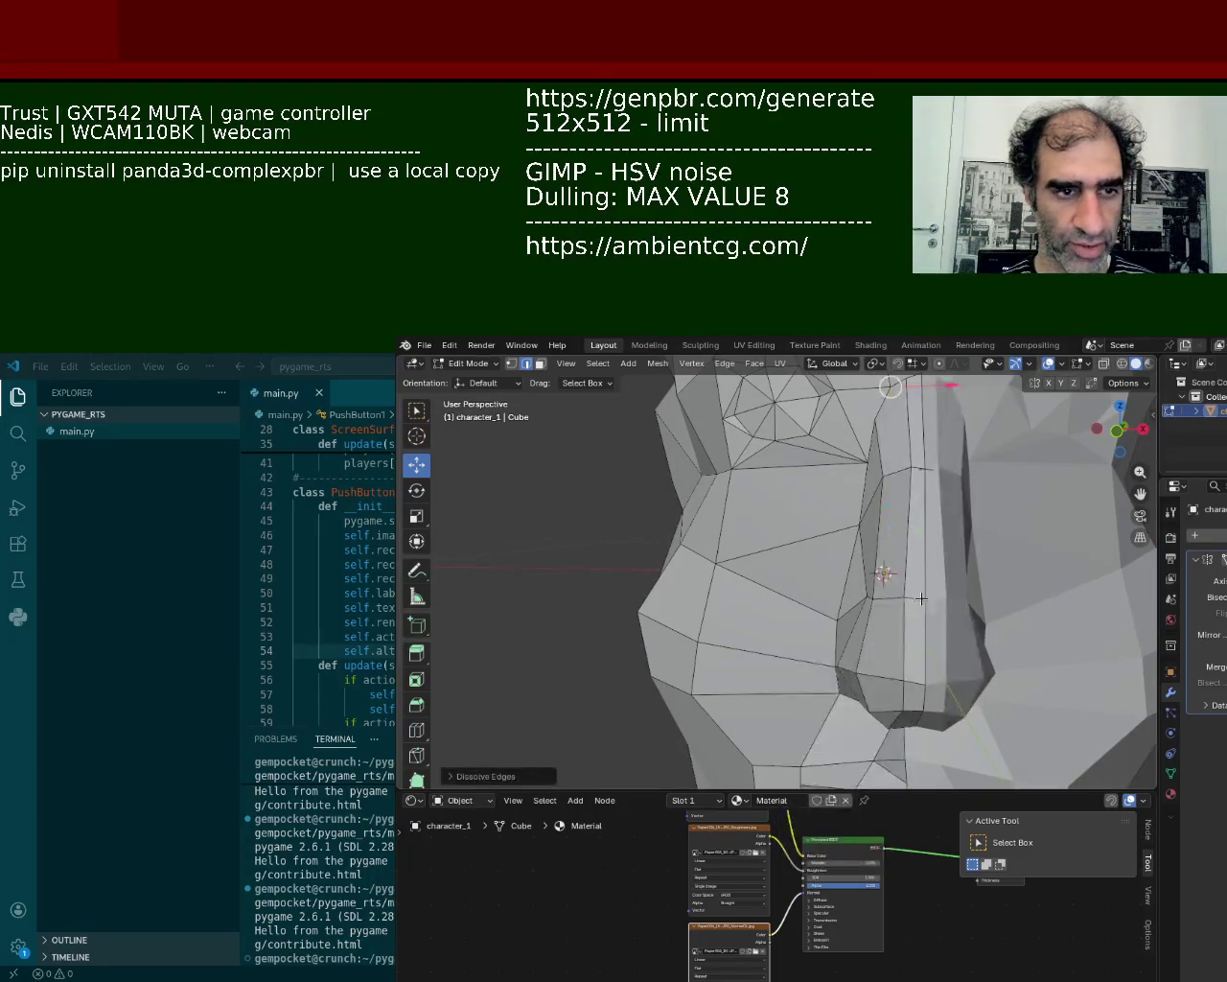
scroll(959, 652, "down", 4)
mouse_move(1053, 653)
middle_mouse_down()
mouse_move(959, 594)
mouse_move(896, 529)
mouse_move(792, 515)
middle_mouse_up()
scroll(959, 595, "up", 4)
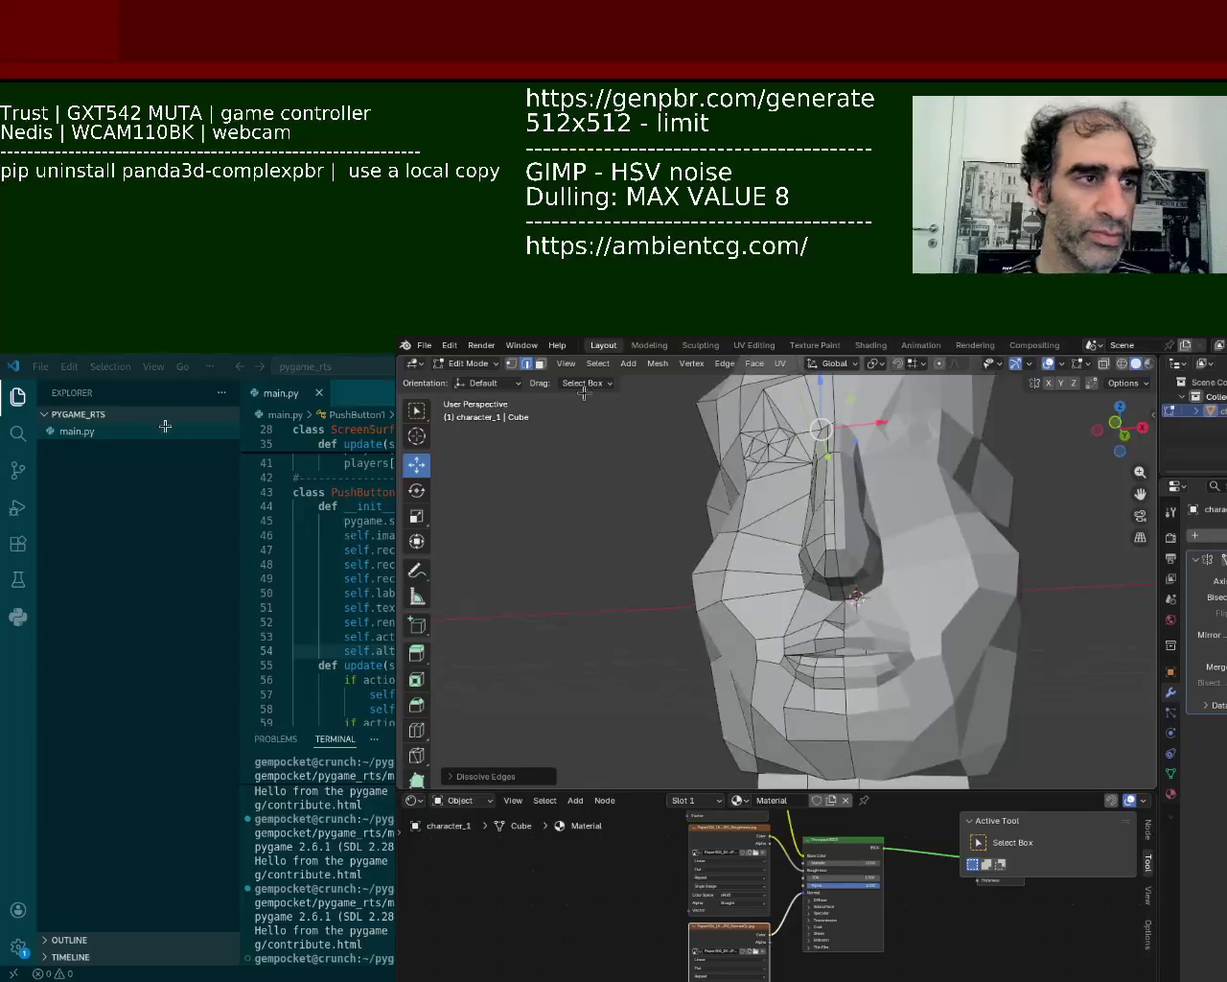
left_click(541, 365)
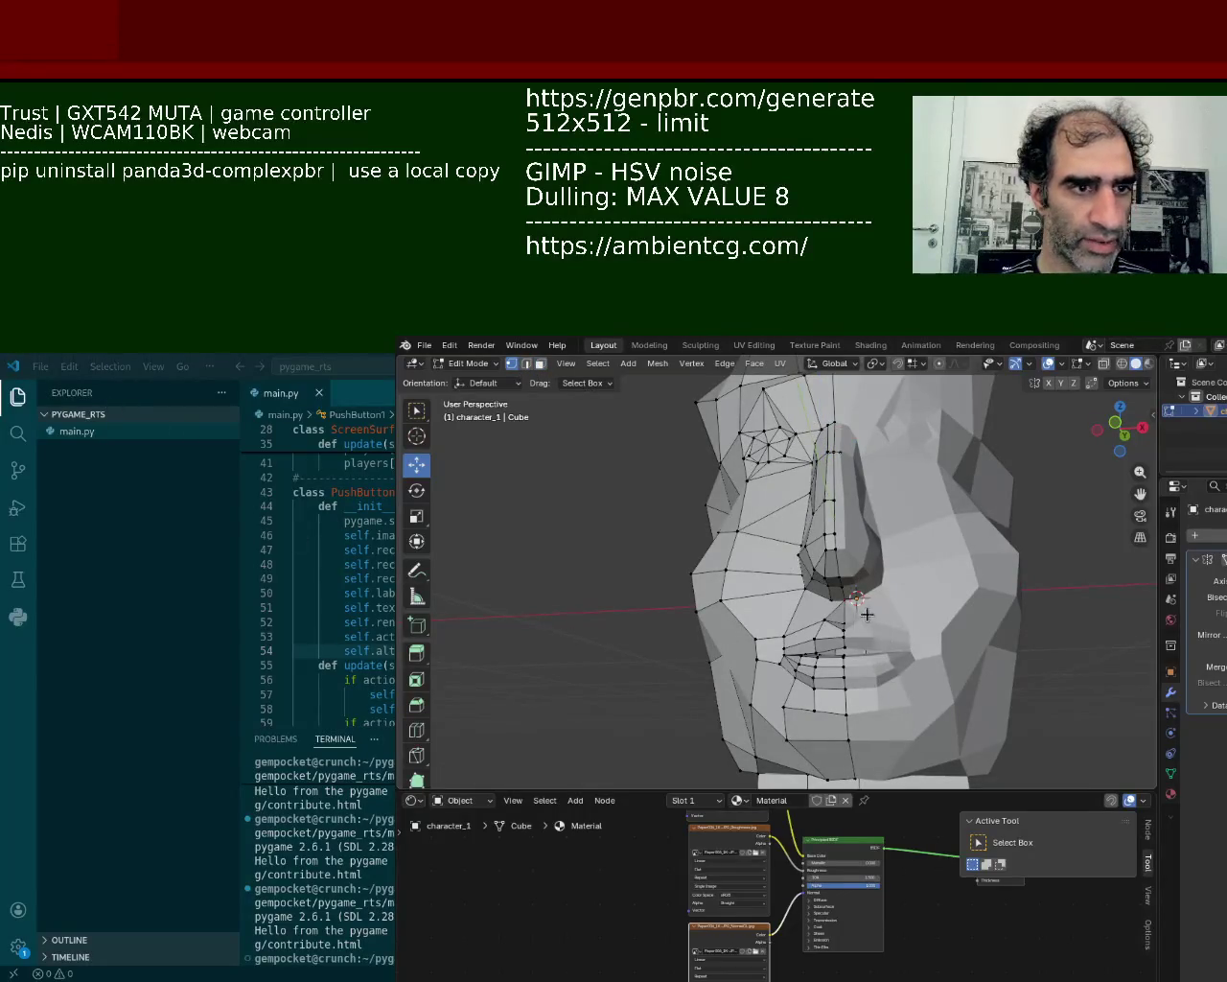
left_click_drag(871, 568, 872, 568)
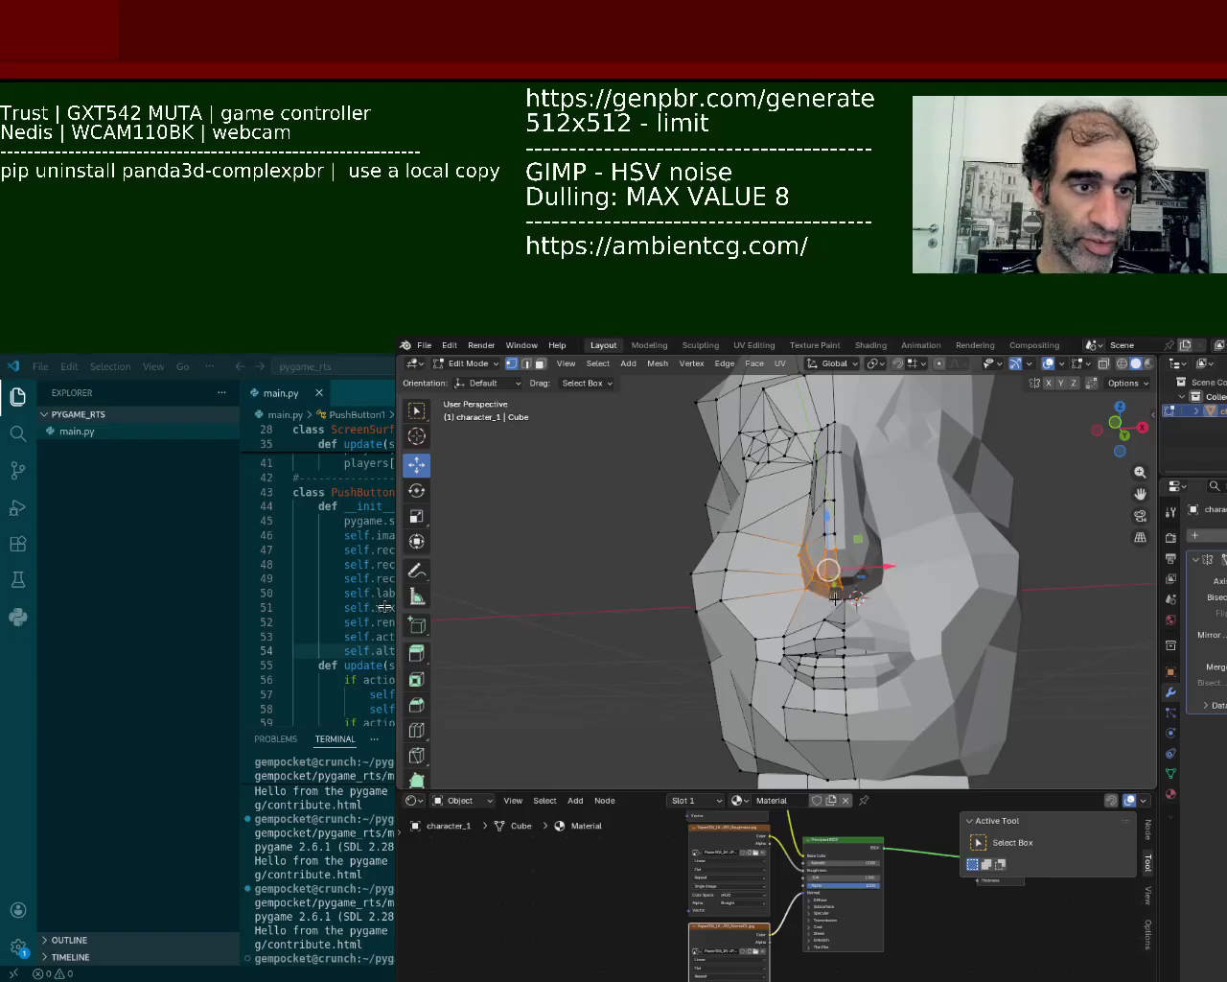
middle_click_drag(828, 595, 848, 555)
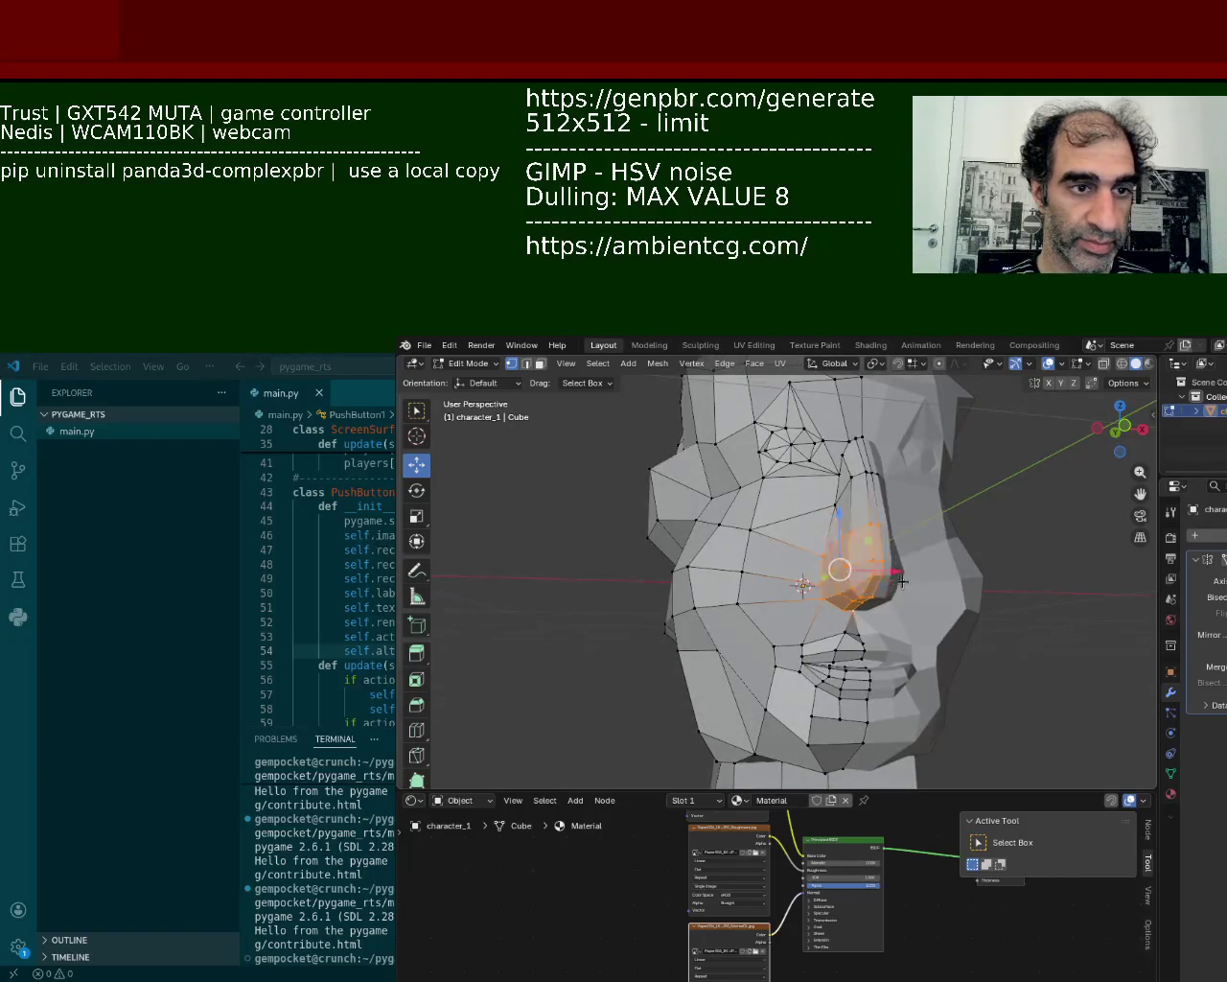
left_click(843, 516)
mouse_move(843, 516)
middle_mouse_down()
mouse_move(883, 567)
mouse_move(939, 592)
middle_mouse_up()
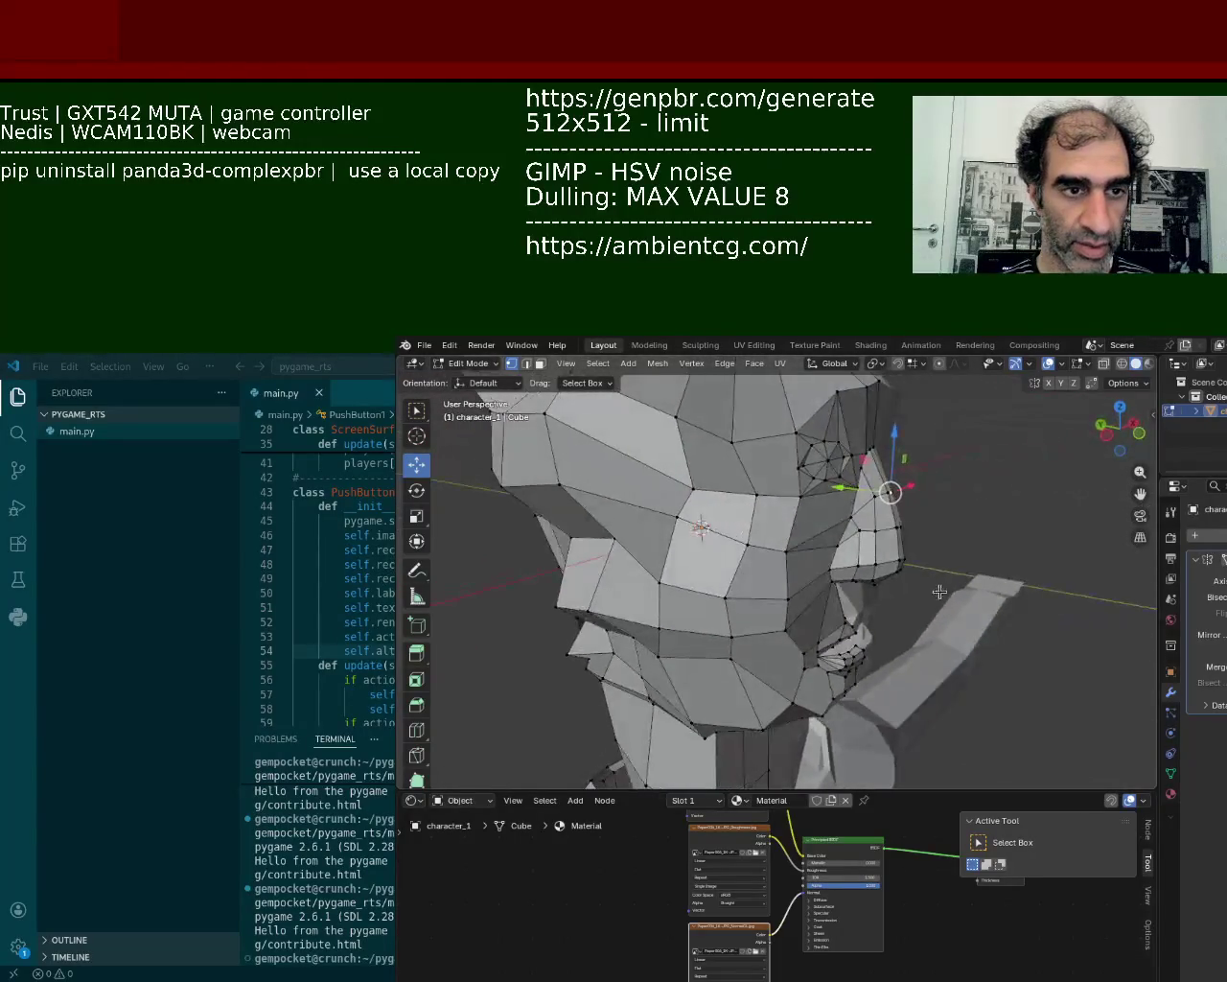
- Move the nose-tip vertices and nudge a group of nose vertices sideways along X
left_click_drag(889, 478, 844, 532)
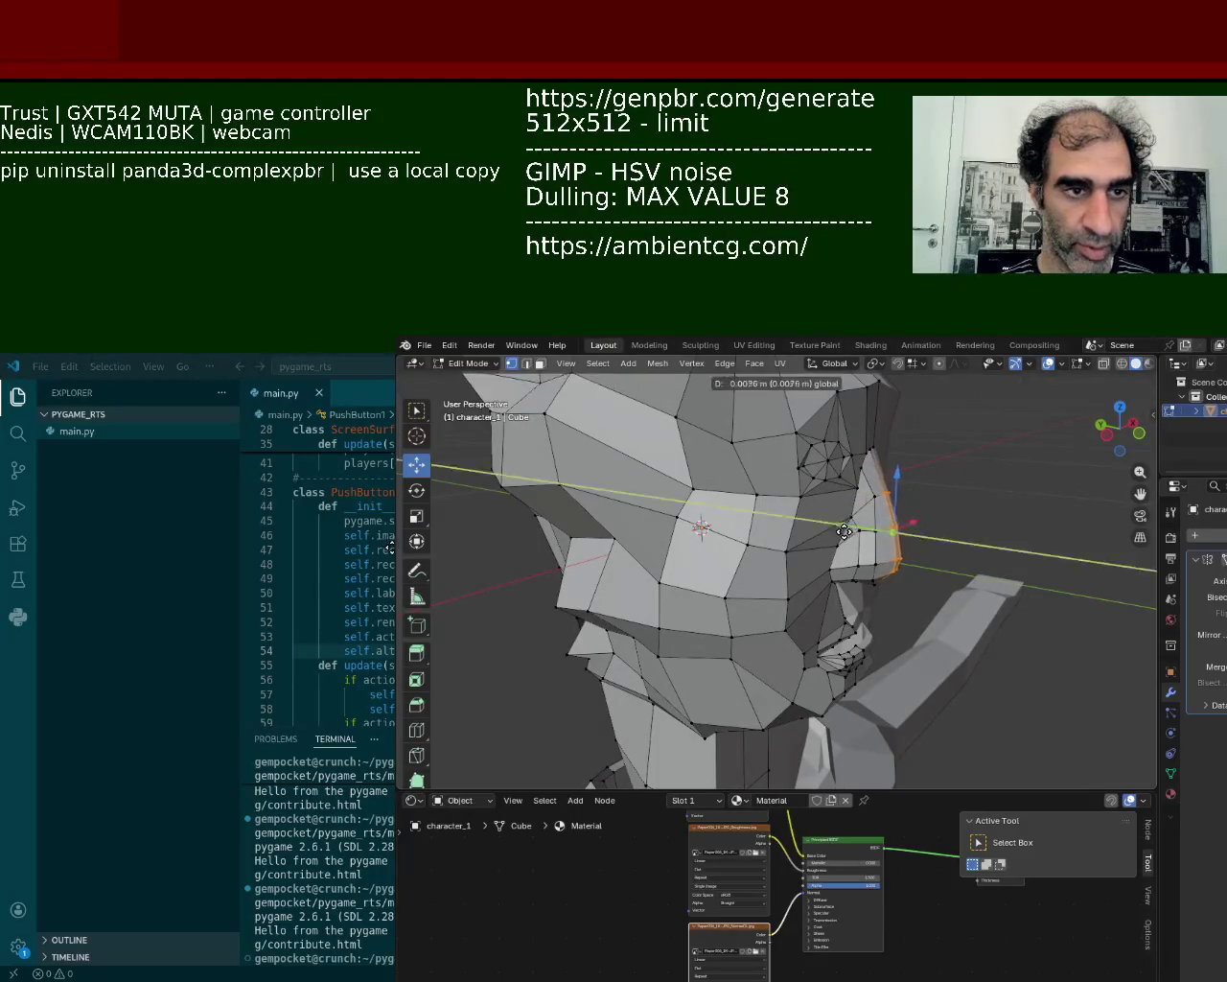
left_click(842, 534)
middle_click_drag(842, 535, 793, 505)
left_click_drag(848, 590, 837, 488)
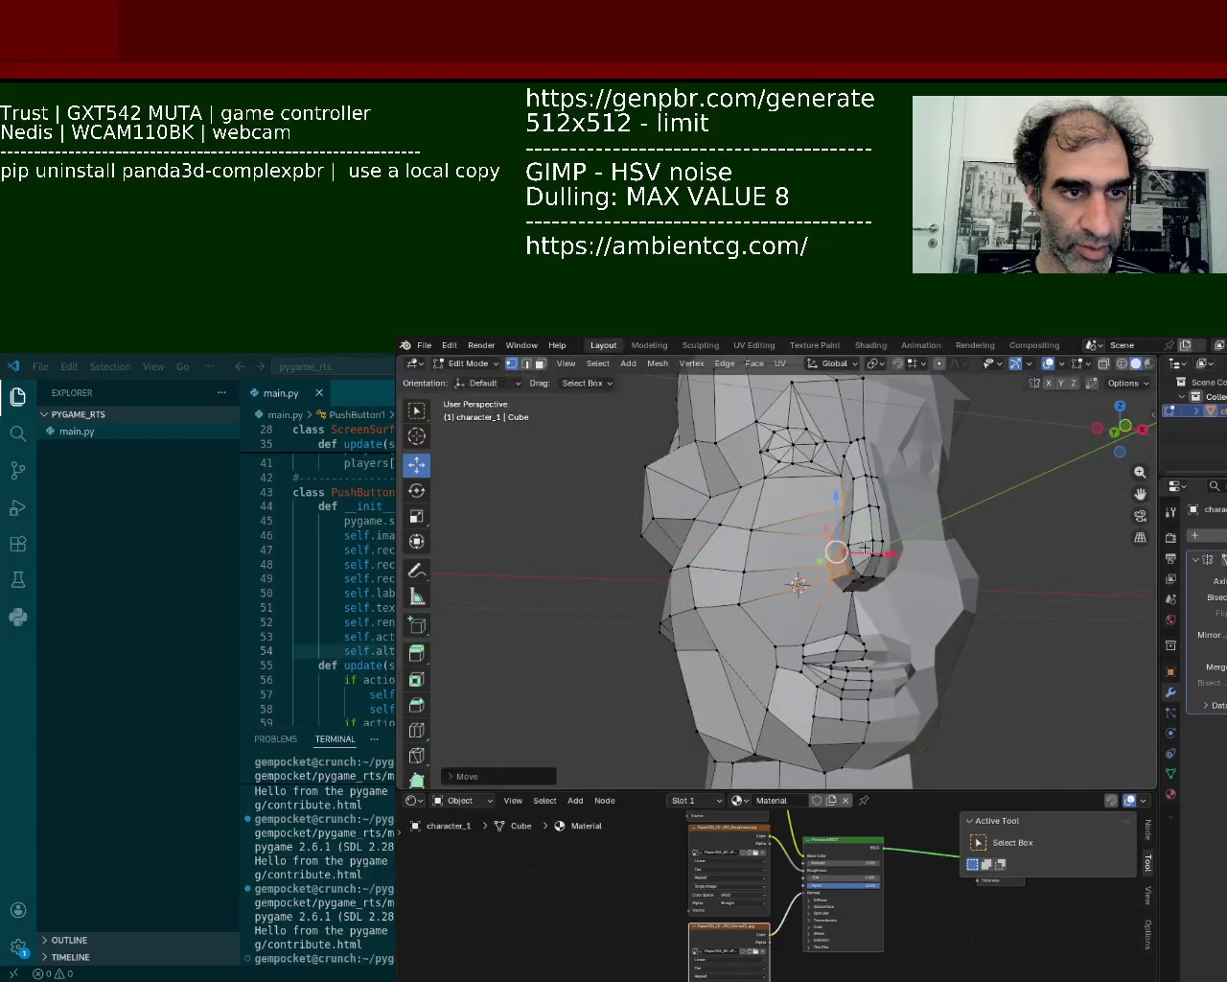
mouse_move(882, 544)
left_mouse_down()
mouse_move(906, 544)
mouse_move(871, 539)
mouse_move(857, 554)
mouse_move(890, 564)
left_mouse_up()
middle_click_drag(890, 564, 877, 533)
left_click_drag(918, 527, 873, 518)
- Push single nose vertices outward along X, pulling the lowest one down and out
left_click(893, 529)
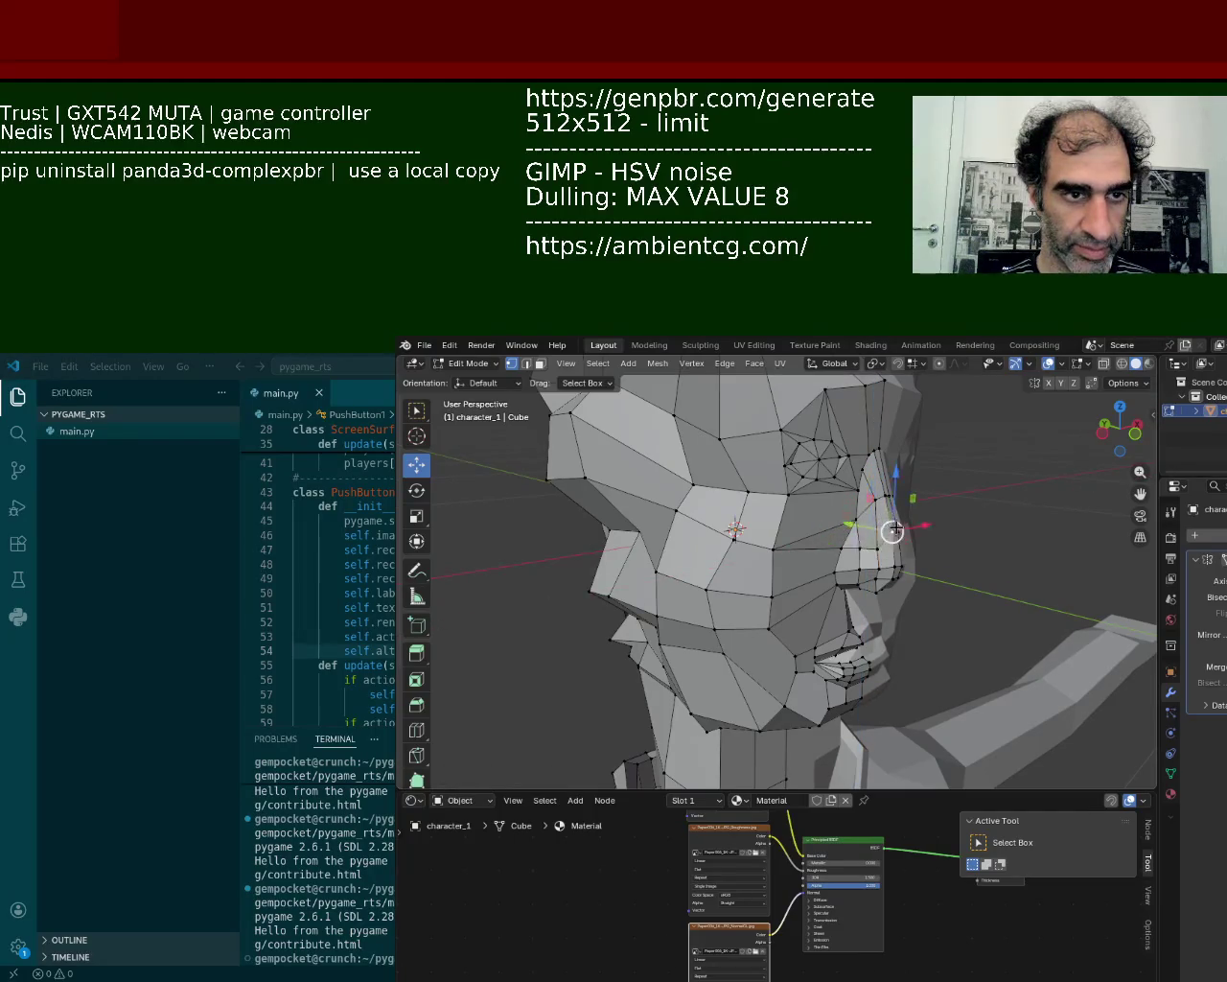
mouse_move(900, 501)
middle_mouse_down()
mouse_move(885, 479)
mouse_move(909, 530)
middle_mouse_up()
scroll(885, 479, "up", 6)
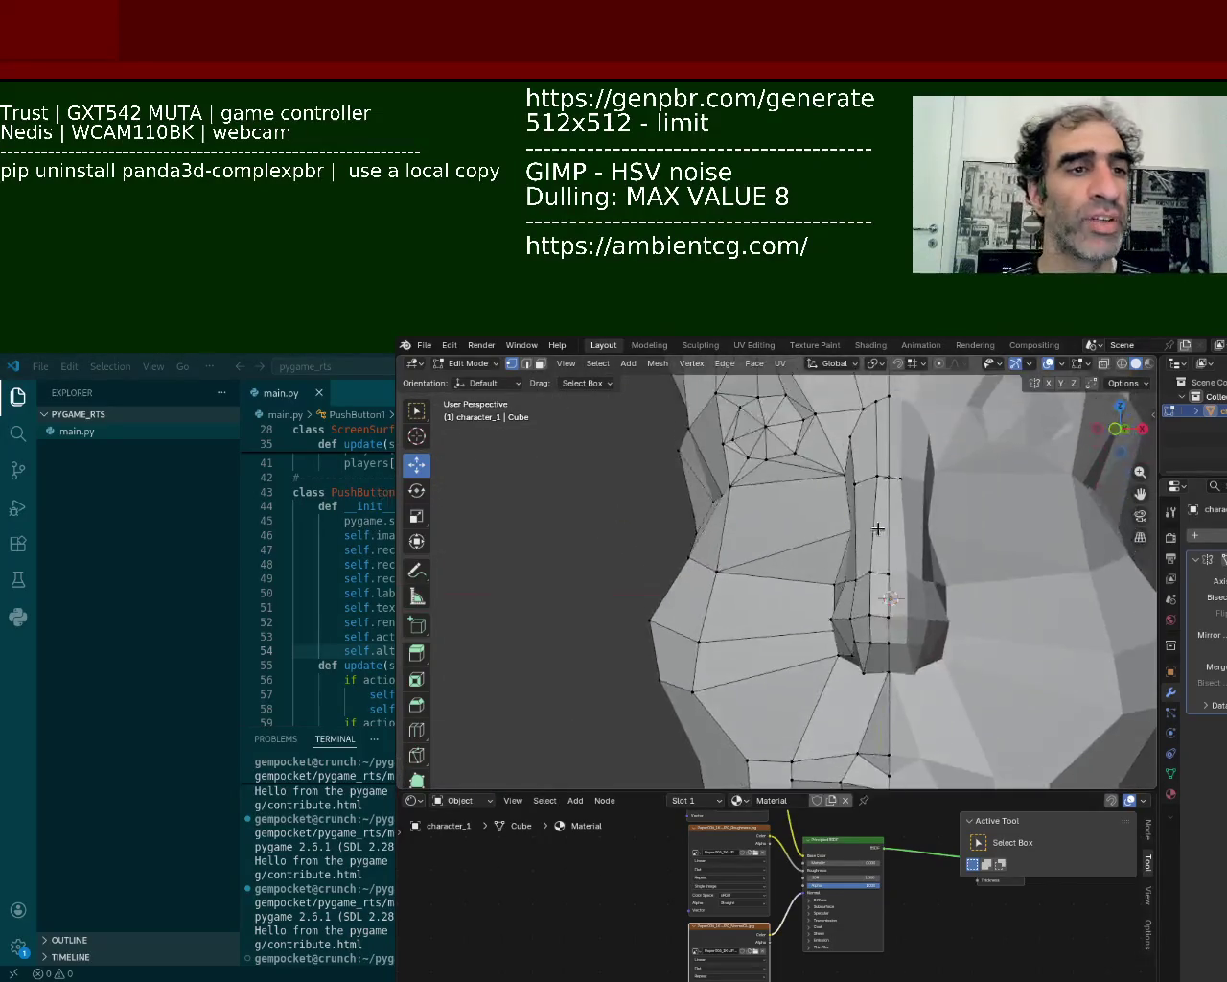
left_click_drag(945, 501, 959, 502)
left_click(895, 452)
left_click_drag(954, 442, 968, 454)
left_click(889, 487)
middle_click_drag(886, 560, 896, 561)
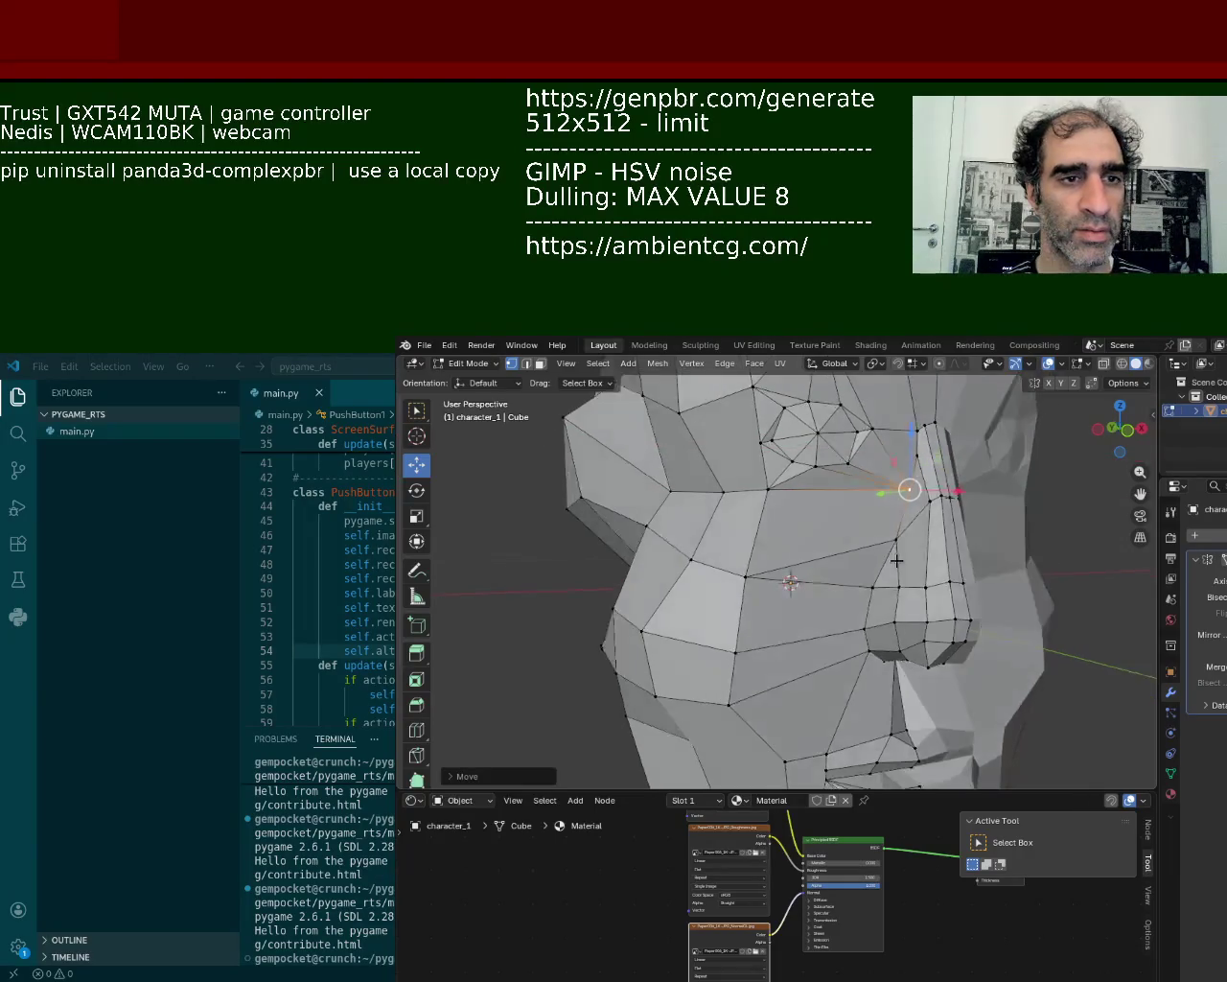
left_click(897, 542)
left_click_drag(923, 518, 946, 545)
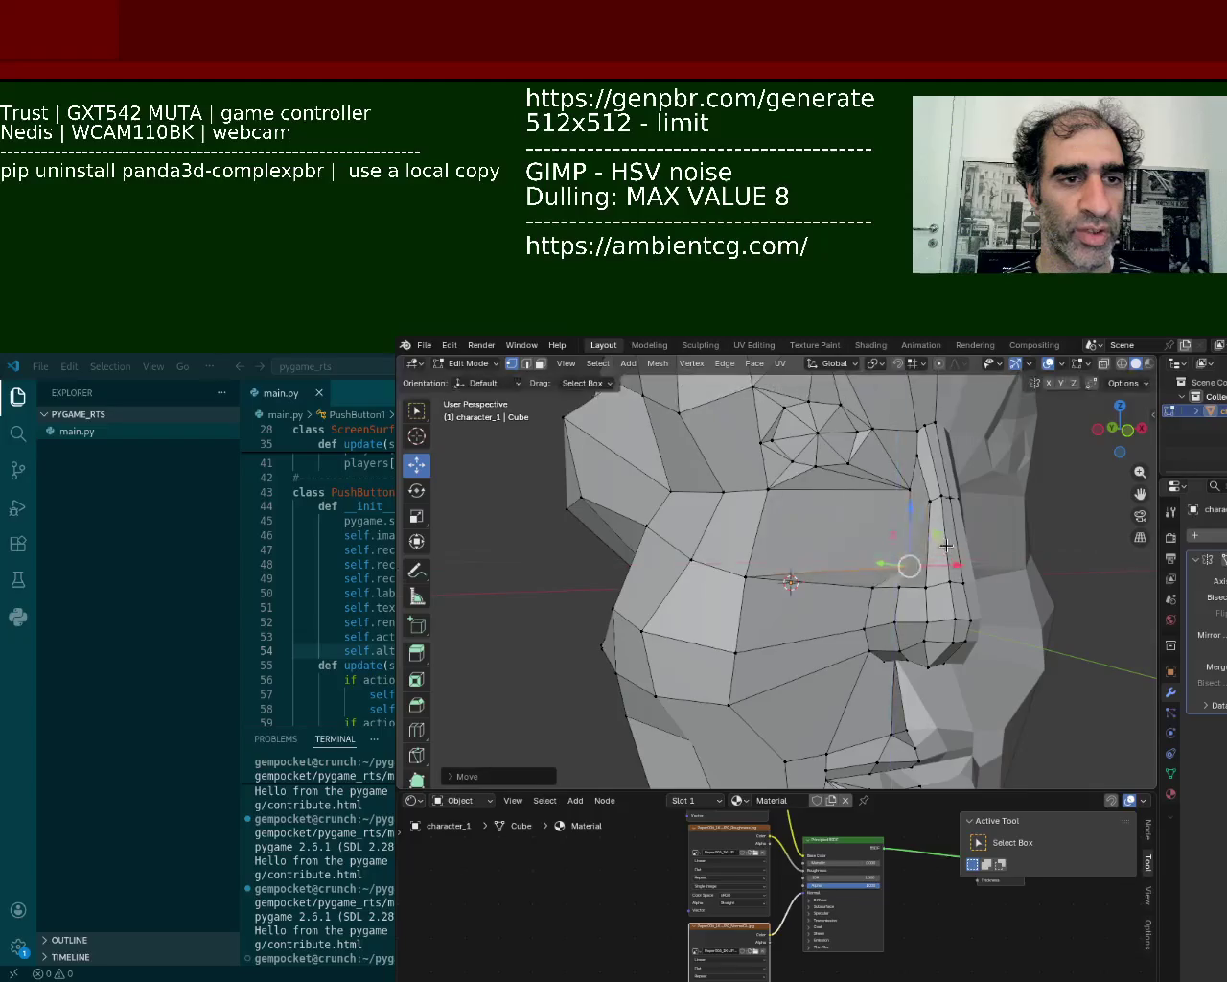
mouse_move(904, 562)
middle_mouse_down()
mouse_move(1055, 547)
mouse_move(911, 515)
mouse_move(912, 546)
middle_mouse_up()
scroll(912, 546, "up", 3)
mouse_move(838, 597)
middle_mouse_down()
mouse_move(981, 507)
mouse_move(975, 583)
middle_mouse_up()
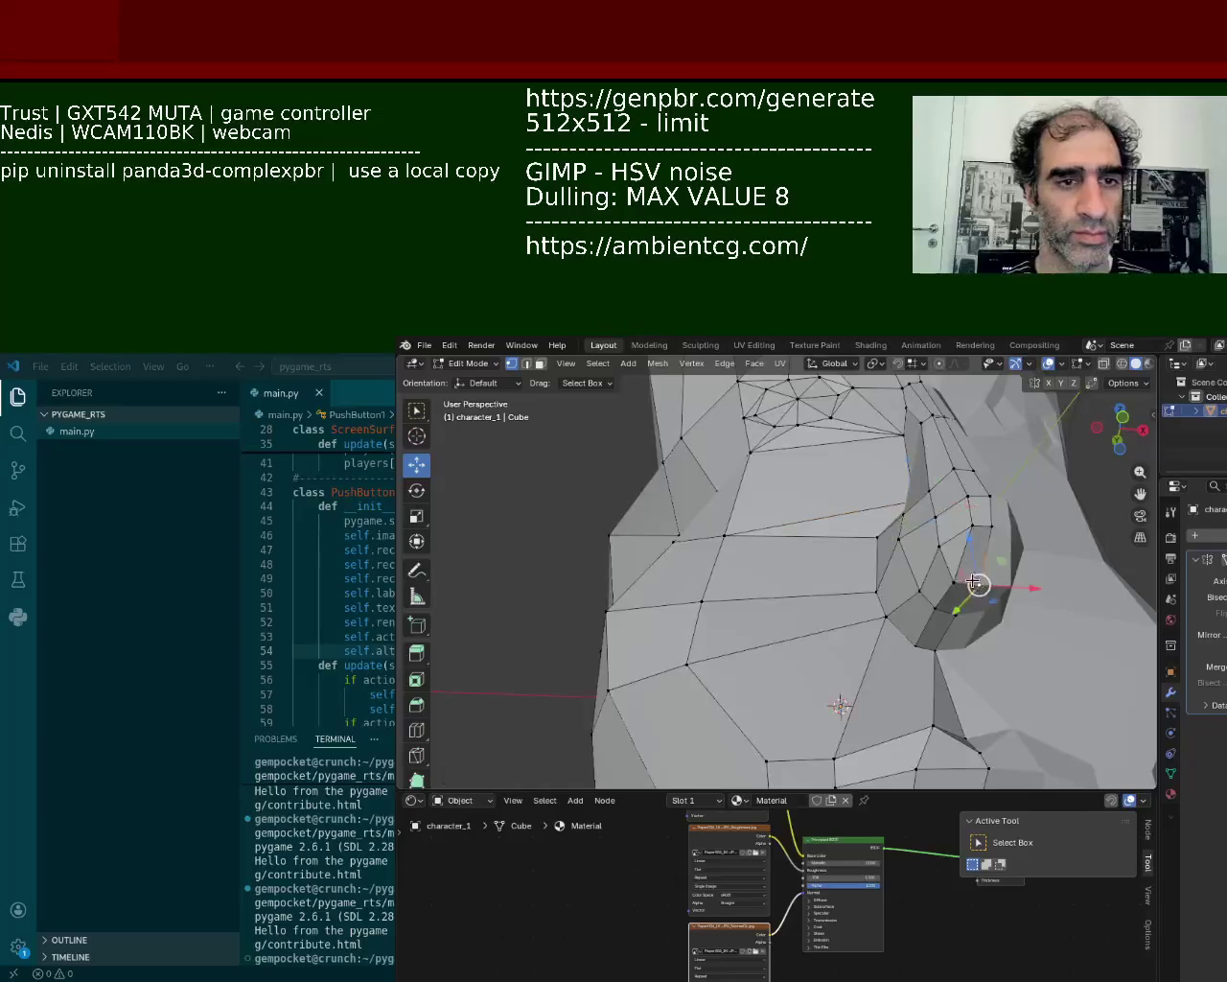
- Push the vertices between cheek and nose back along Y, one nostril vertex by -0.0334 m
left_click_drag(967, 539, 963, 566)
mouse_move(964, 566)
middle_mouse_down()
mouse_move(1007, 645)
mouse_move(955, 538)
mouse_move(893, 513)
middle_mouse_up()
mouse_move(908, 596)
middle_mouse_down()
mouse_move(876, 572)
mouse_move(928, 584)
mouse_move(857, 551)
middle_mouse_up()
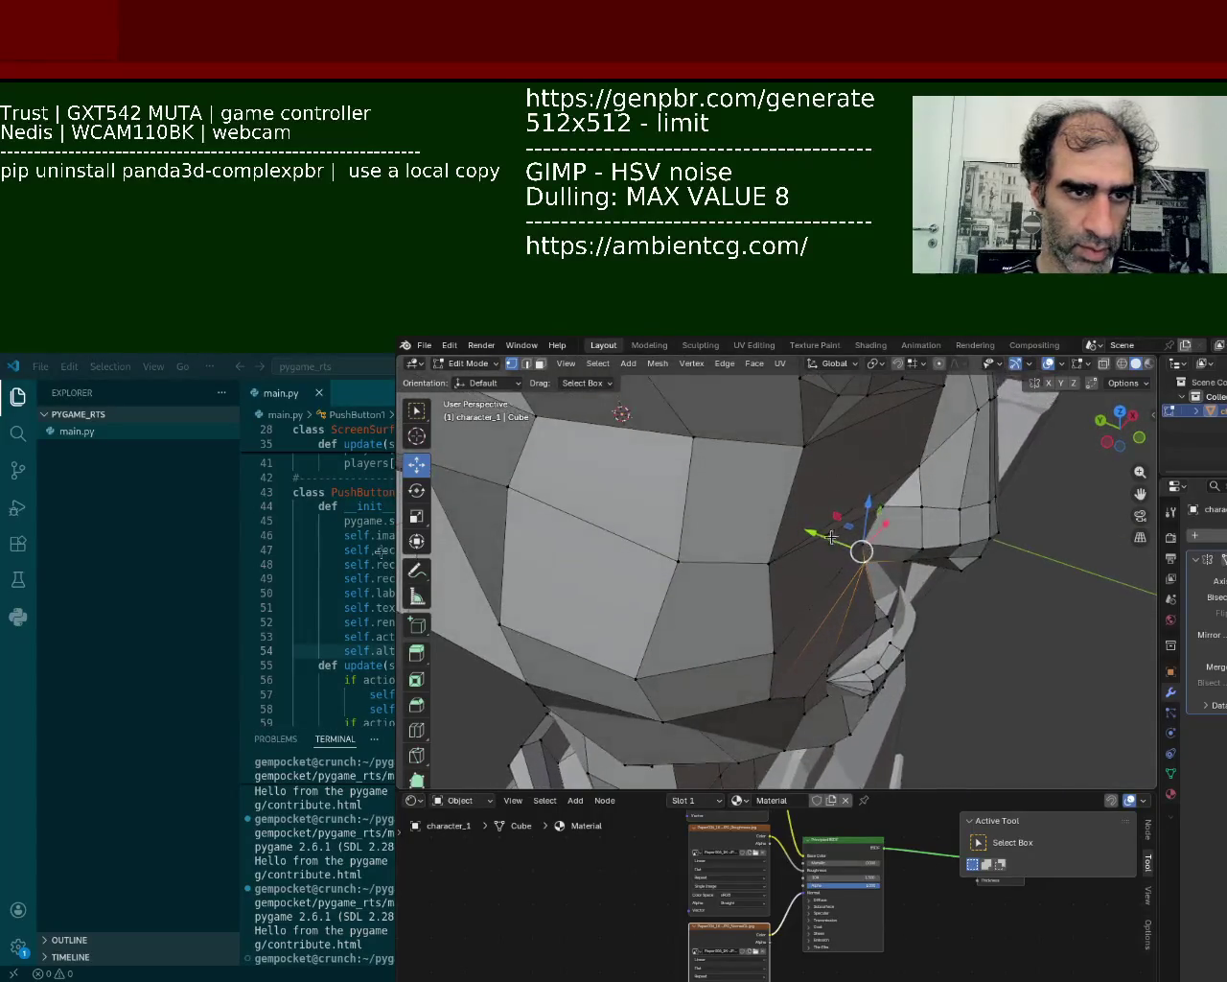
left_click_drag(832, 539, 847, 551)
mouse_move(847, 550)
middle_mouse_down()
mouse_move(897, 540)
mouse_move(902, 573)
middle_mouse_up()
left_click_drag(902, 572, 901, 573)
middle_click_drag(926, 581, 907, 515)
left_click_drag(907, 515, 899, 528)
mouse_move(898, 528)
middle_mouse_down()
mouse_move(1025, 674)
mouse_move(713, 569)
mouse_move(803, 621)
mouse_move(770, 575)
middle_mouse_up()
scroll(1025, 674, "down", 4)
scroll(770, 576, "down", 5)
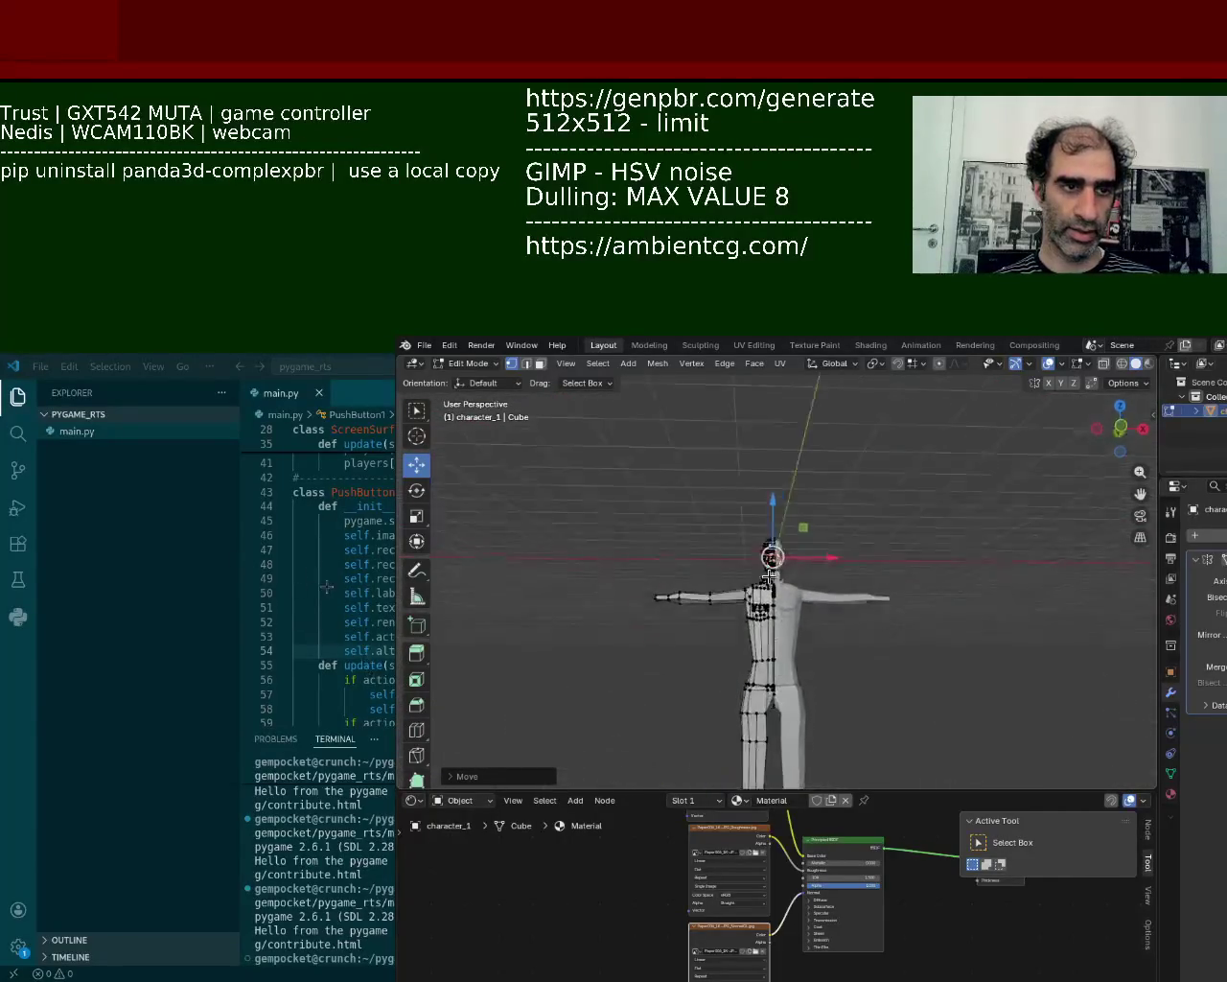
- In X-ray view, box-select the left half of the head and slide it along X
scroll(770, 575, "up", 4)
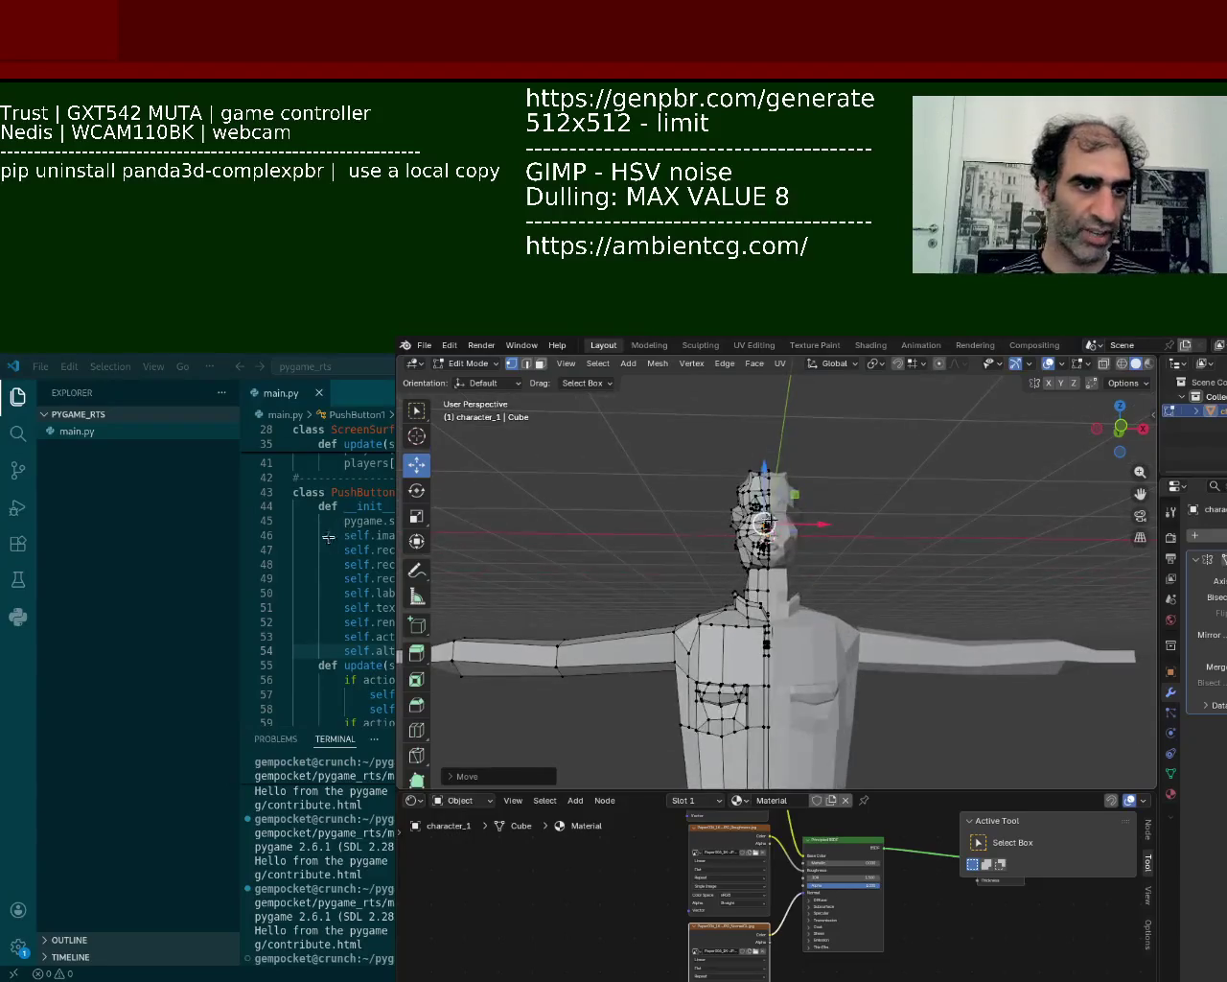
left_click(1122, 364)
left_click(658, 432)
left_click_drag(661, 406, 789, 583)
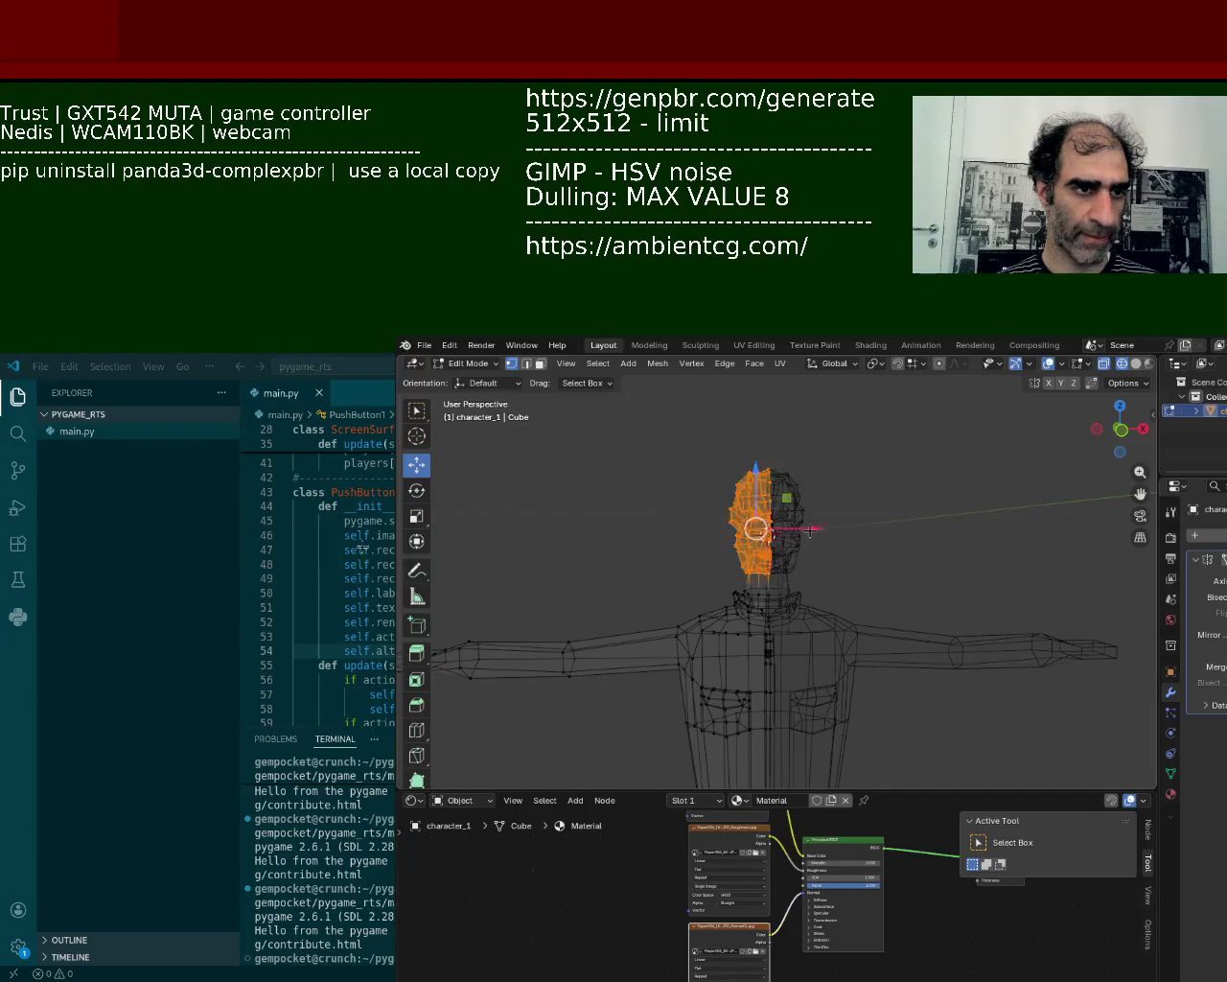
key("g")
key("x")
left_click(777, 534)
- Slide the head half along X against the mirrored half, then return to solid shading
key("s")
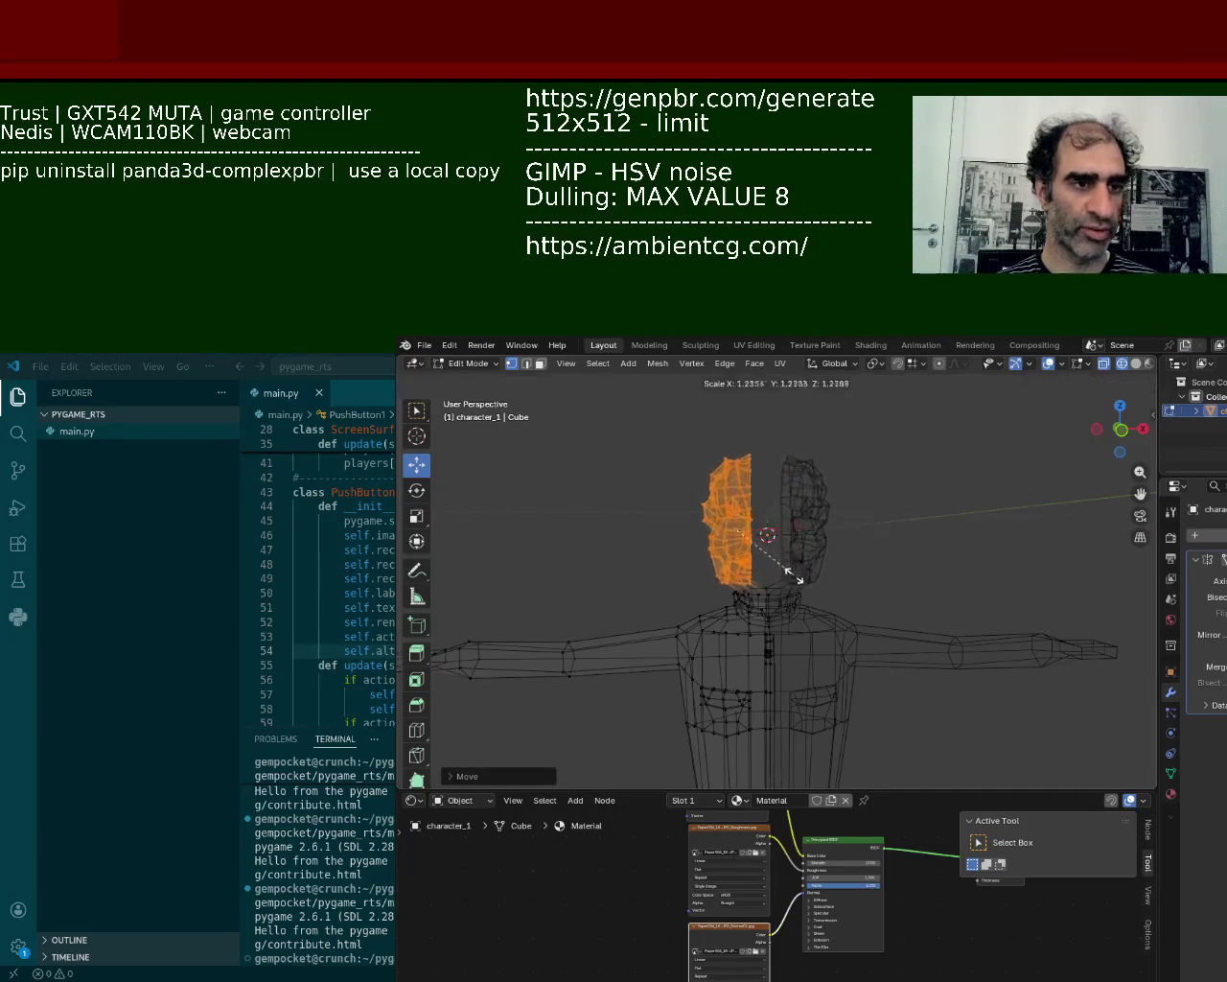
key("Escape")
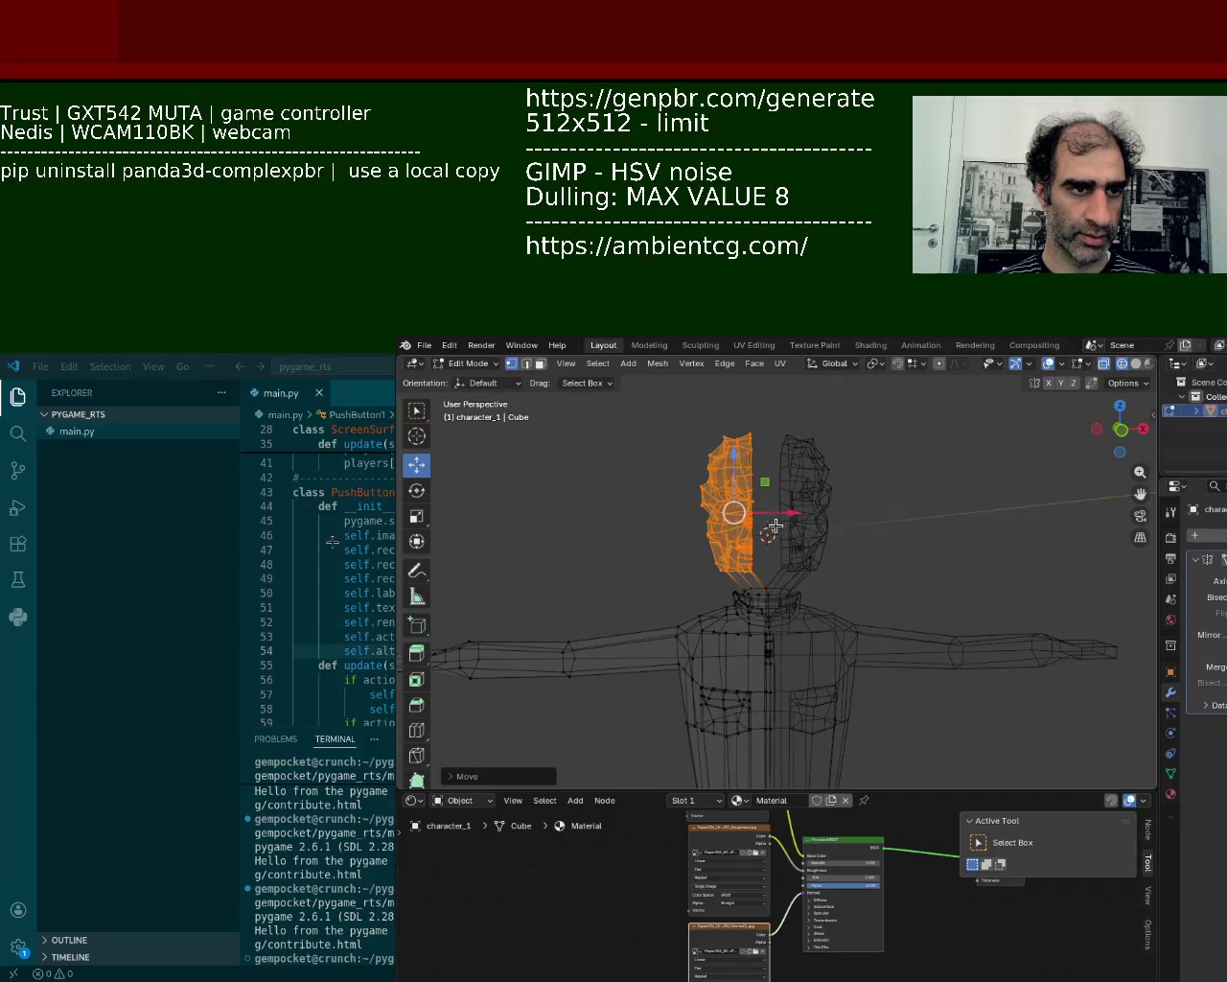
key("g")
key("x")
left_click(786, 523)
left_click(1133, 365)
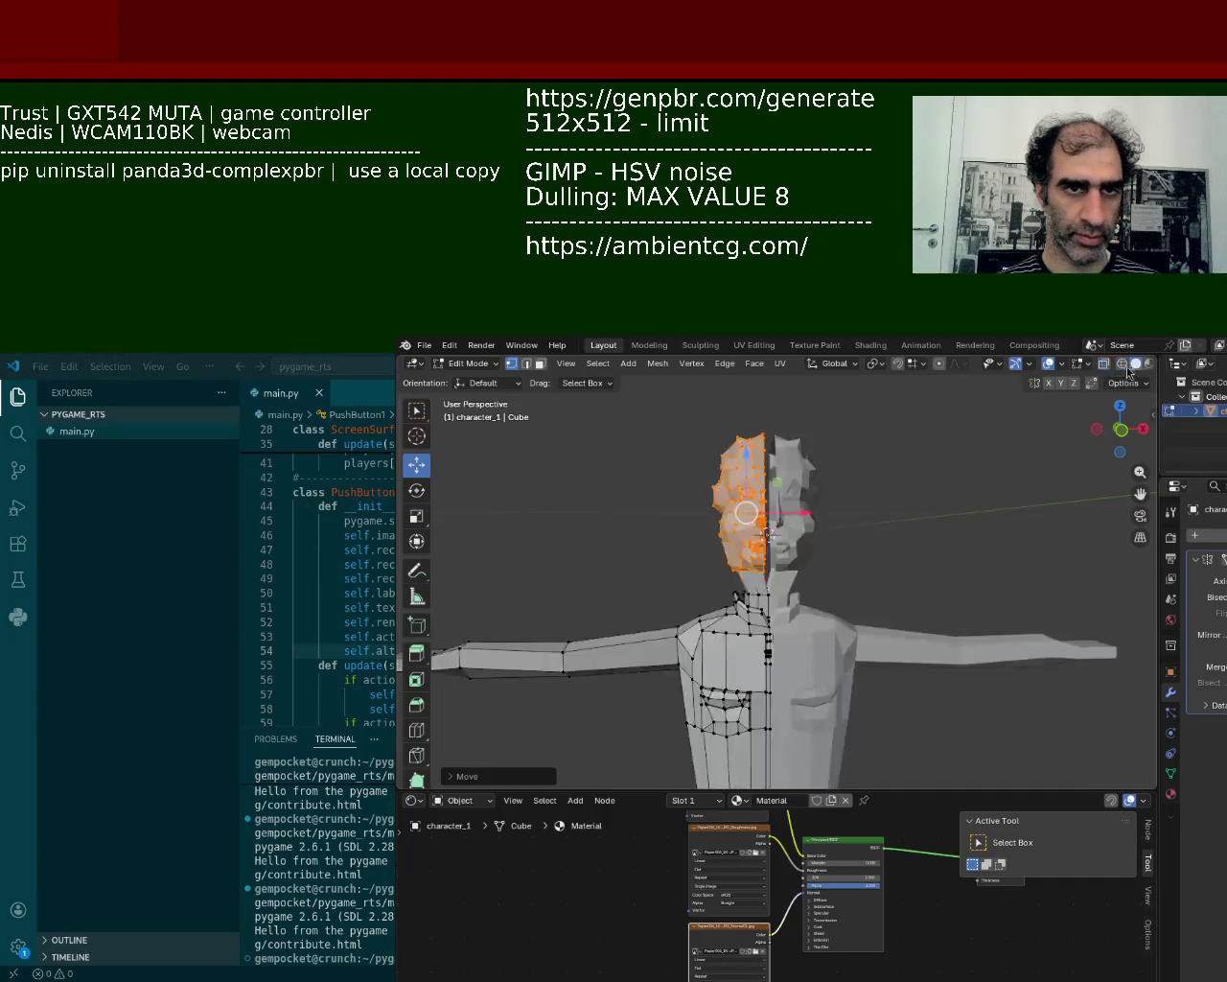
scroll(809, 566, "up", 3)
scroll(808, 566, "down", 5)
scroll(808, 566, "down", 2)
mouse_move(808, 566)
middle_mouse_down()
mouse_move(1004, 562)
mouse_move(1076, 397)
middle_mouse_up()
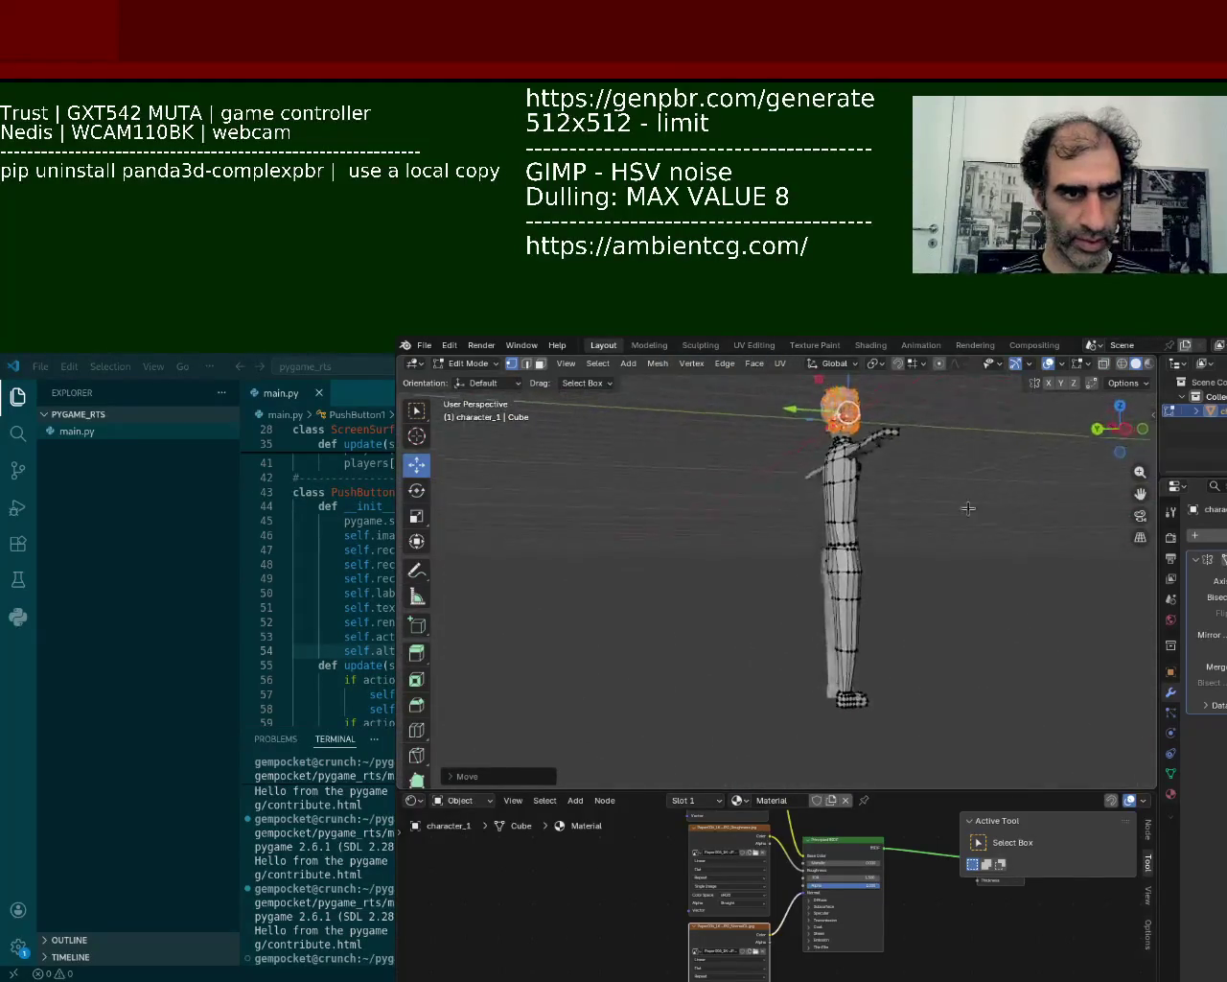
- In wireframe, box-select the torso and hip vertices and raise them along Z
left_click(1122, 363)
left_click_drag(671, 493, 858, 587)
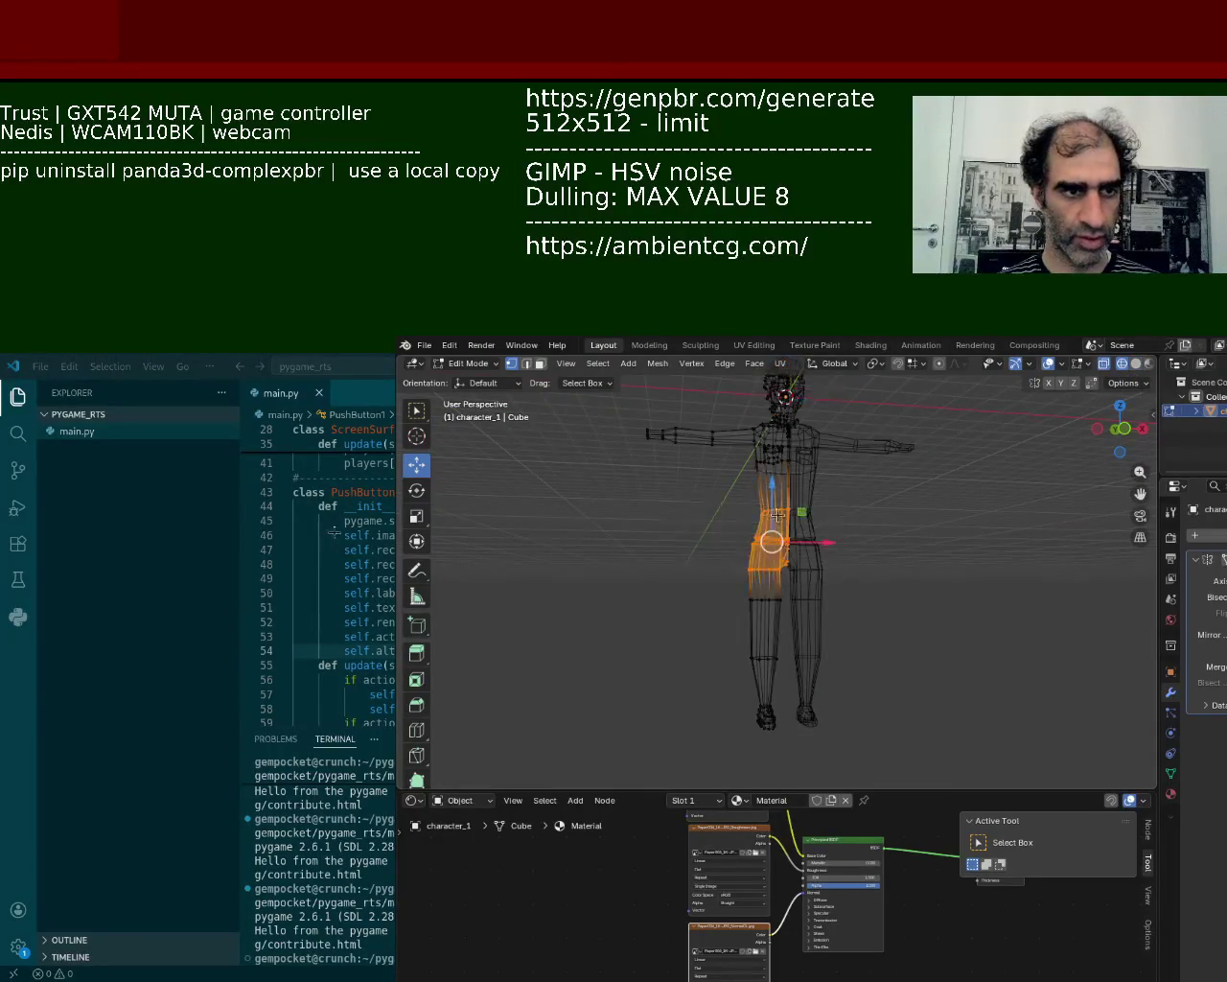
left_click_drag(776, 515, 774, 488)
- Select the left leg vertices and move them upward along Z
left_click(694, 575)
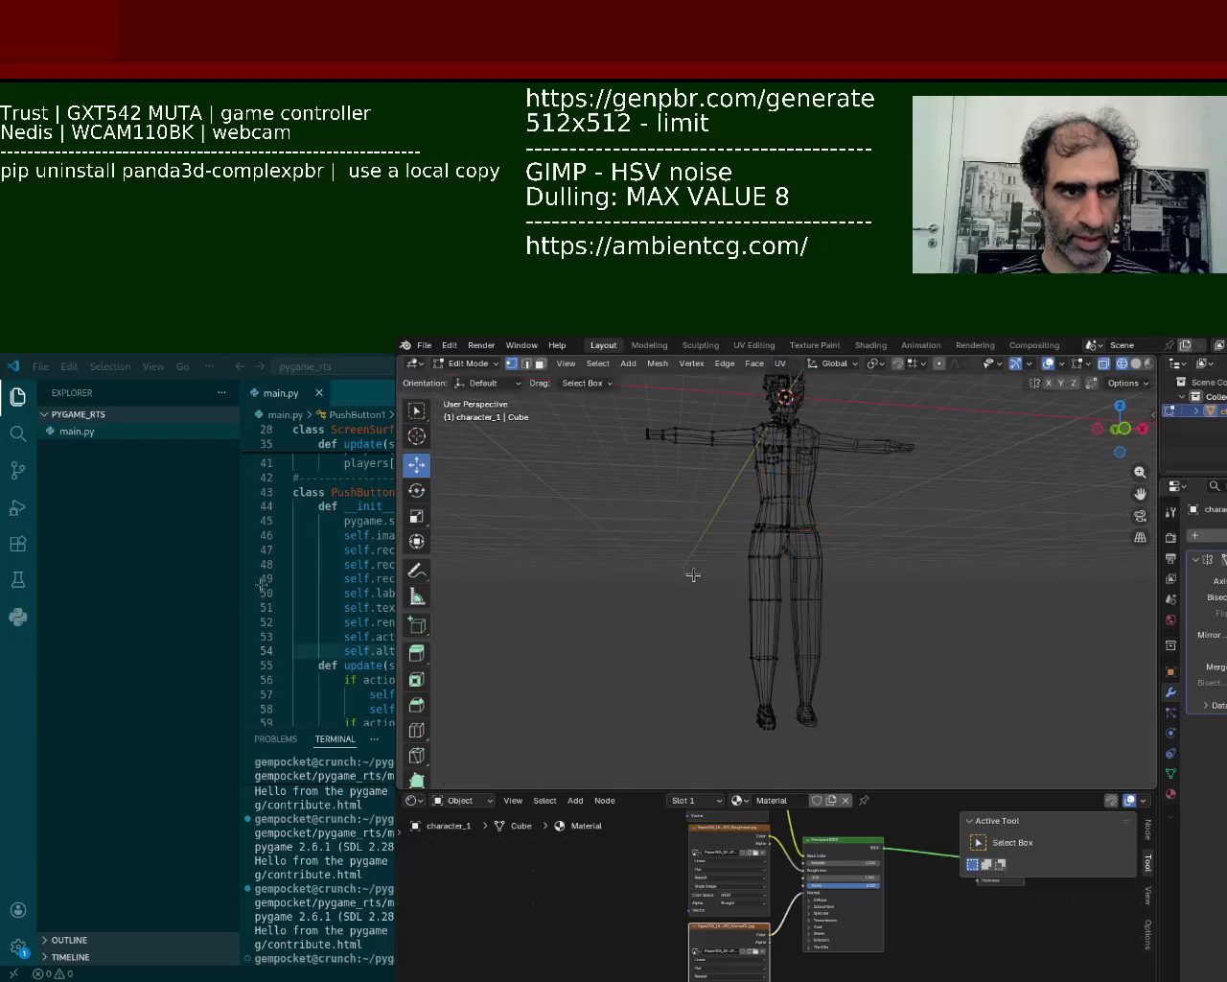
left_click_drag(748, 597, 782, 616)
left_click_drag(704, 629, 781, 680)
mouse_move(767, 619)
left_mouse_down()
mouse_move(759, 596)
mouse_move(785, 647)
left_mouse_up()
- Box-select a thin band of vertices across the hips and lower it along Z
left_click(714, 579)
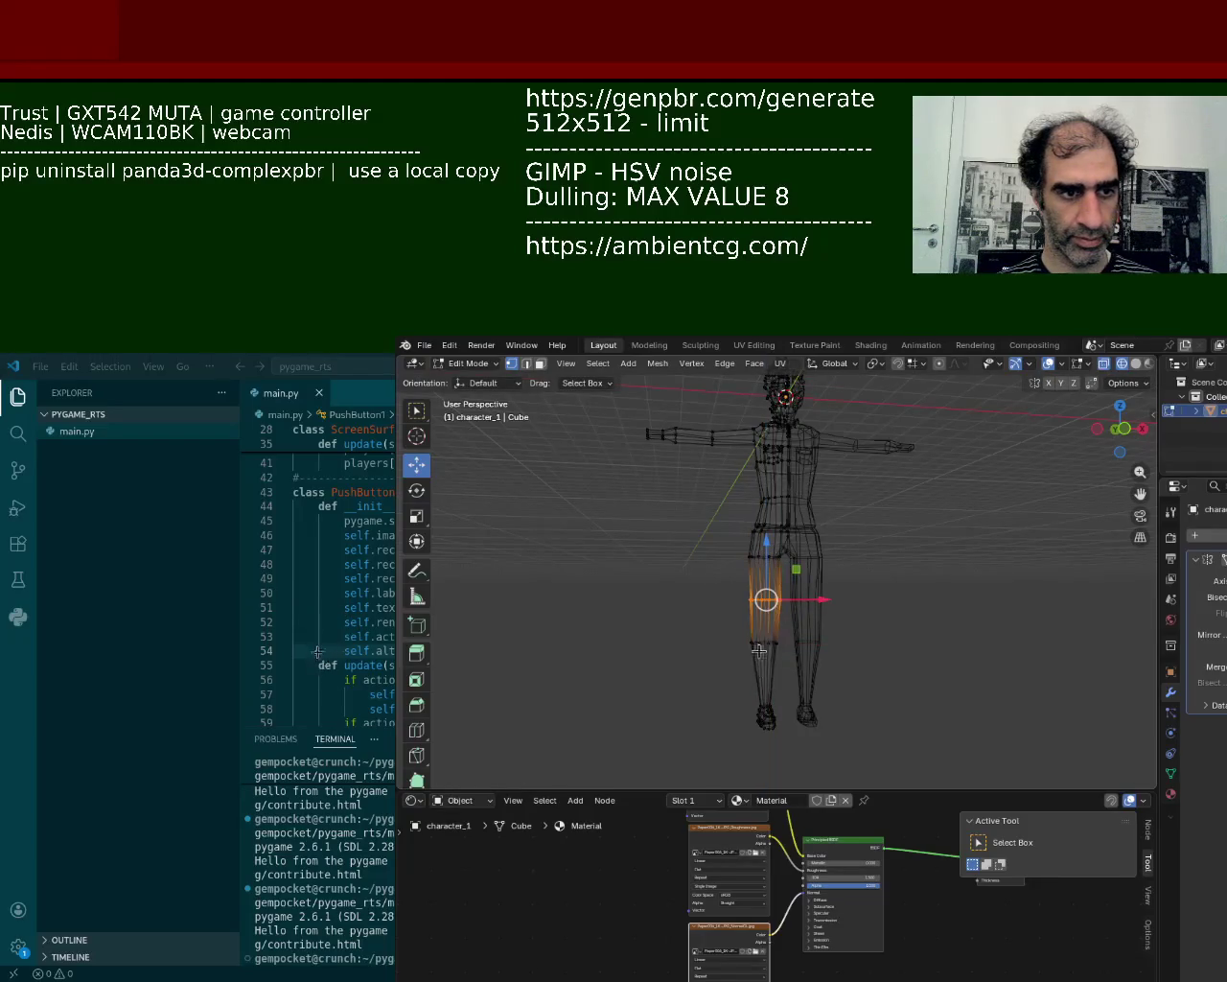
middle_click_drag(736, 611, 714, 547)
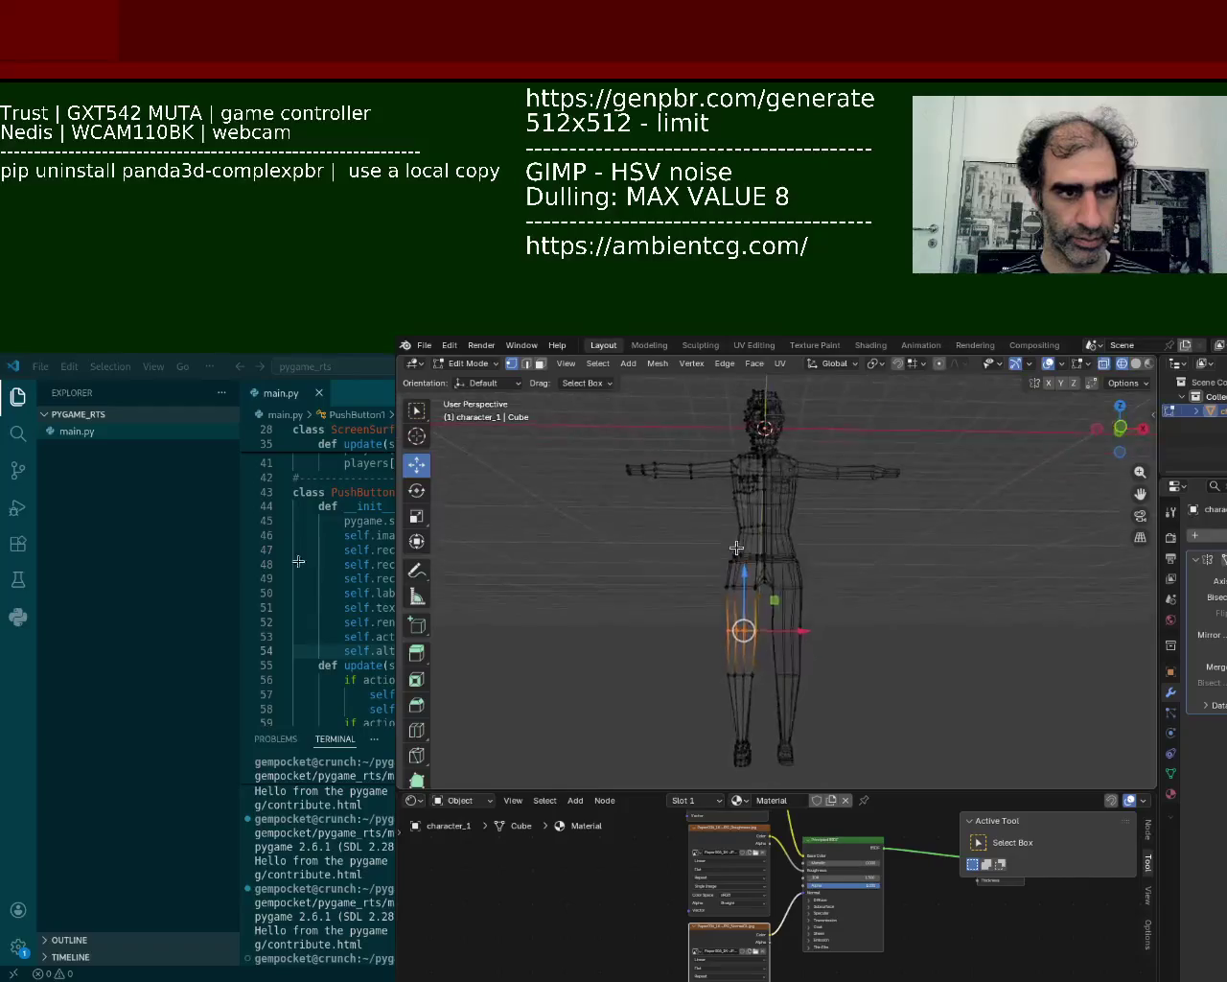
left_click_drag(714, 547, 796, 527)
left_click_drag(657, 556, 803, 625)
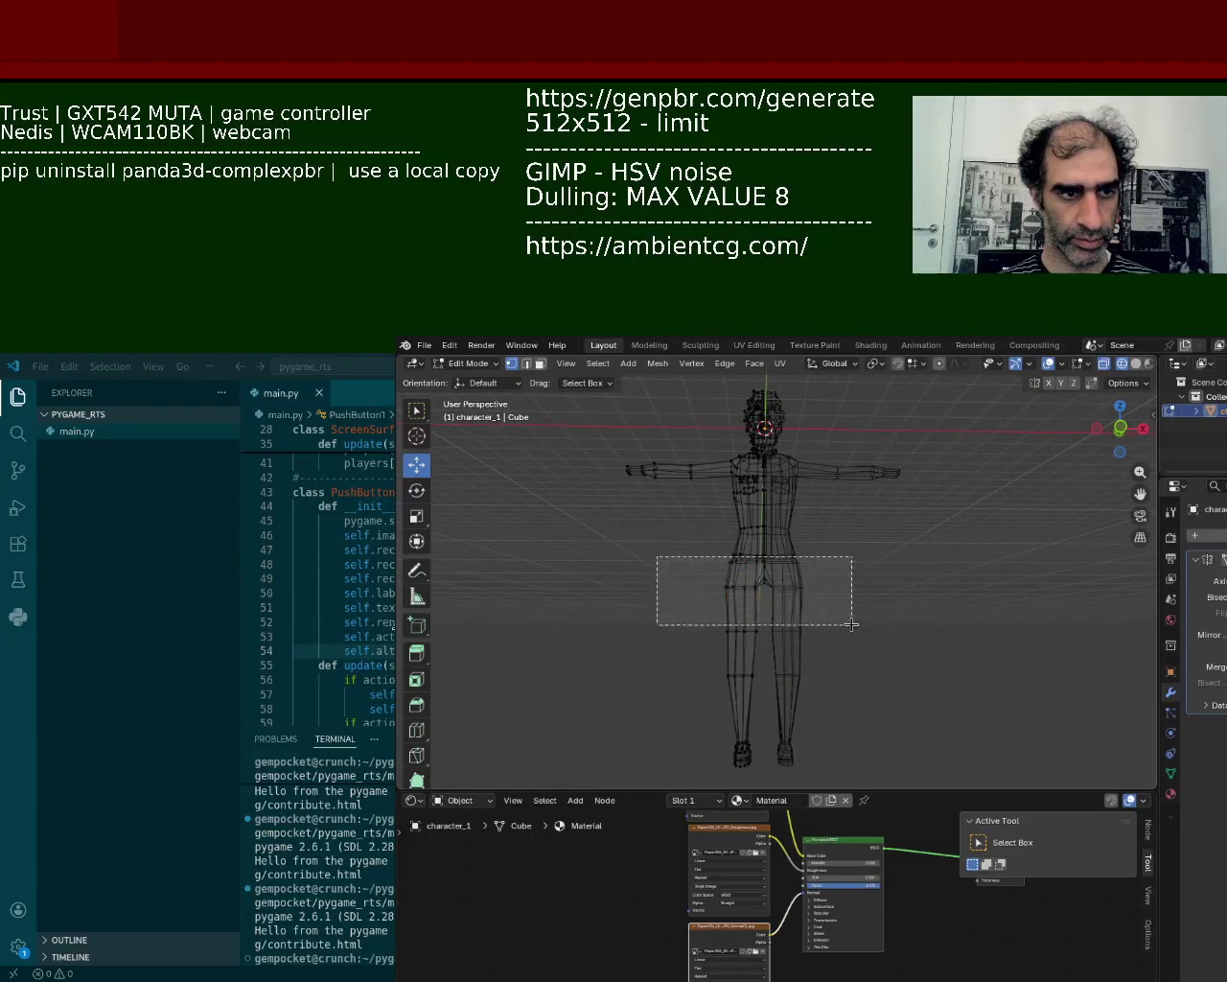
mouse_move(659, 591)
left_mouse_down()
mouse_move(851, 578)
mouse_move(762, 628)
left_mouse_up()
left_click_drag(747, 530, 754, 551)
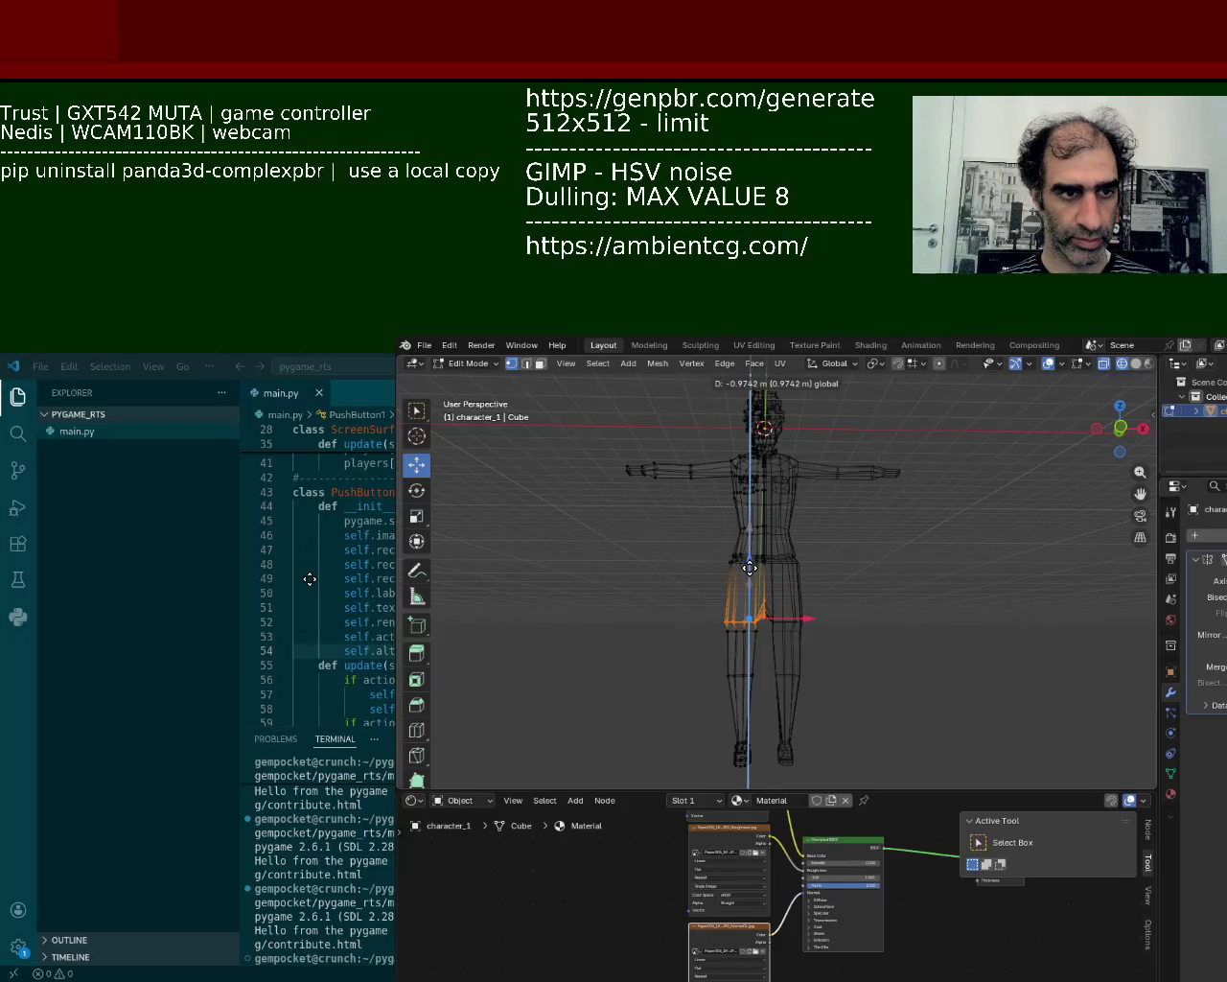
left_click_drag(755, 552, 657, 528)
left_click(651, 504)
left_click_drag(765, 525, 764, 525)
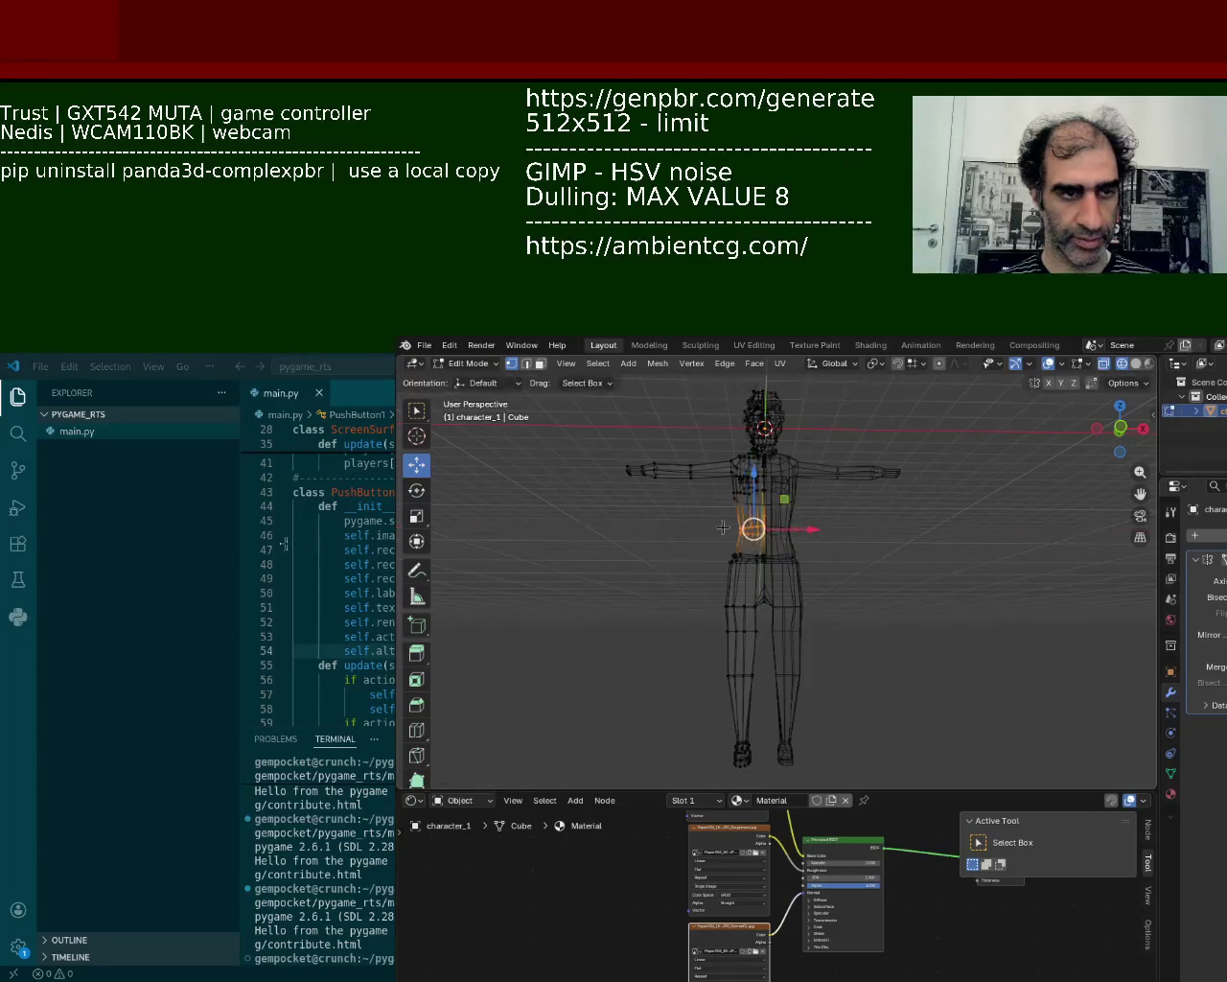
- In front orthographic view, scale the waist-side vertices and shift them inward along X
scroll(792, 528, "up", 2)
scroll(807, 575, "up", 1)
key("KP_1")
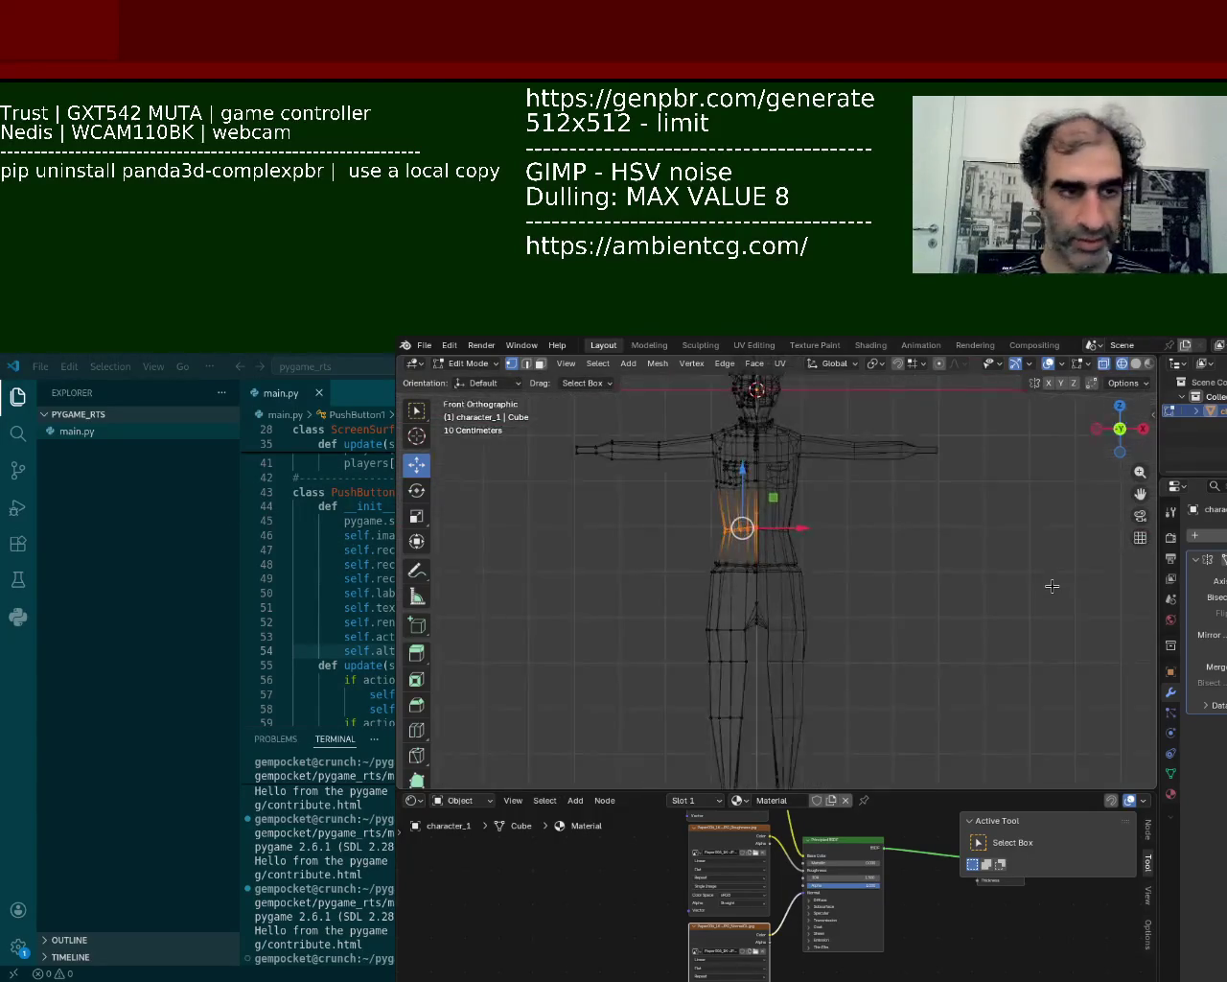
mouse_move(884, 610)
left_mouse_down()
mouse_move(754, 510)
mouse_move(758, 568)
mouse_move(754, 511)
left_mouse_up()
key("s")
key("Return")
key("g")
key("x")
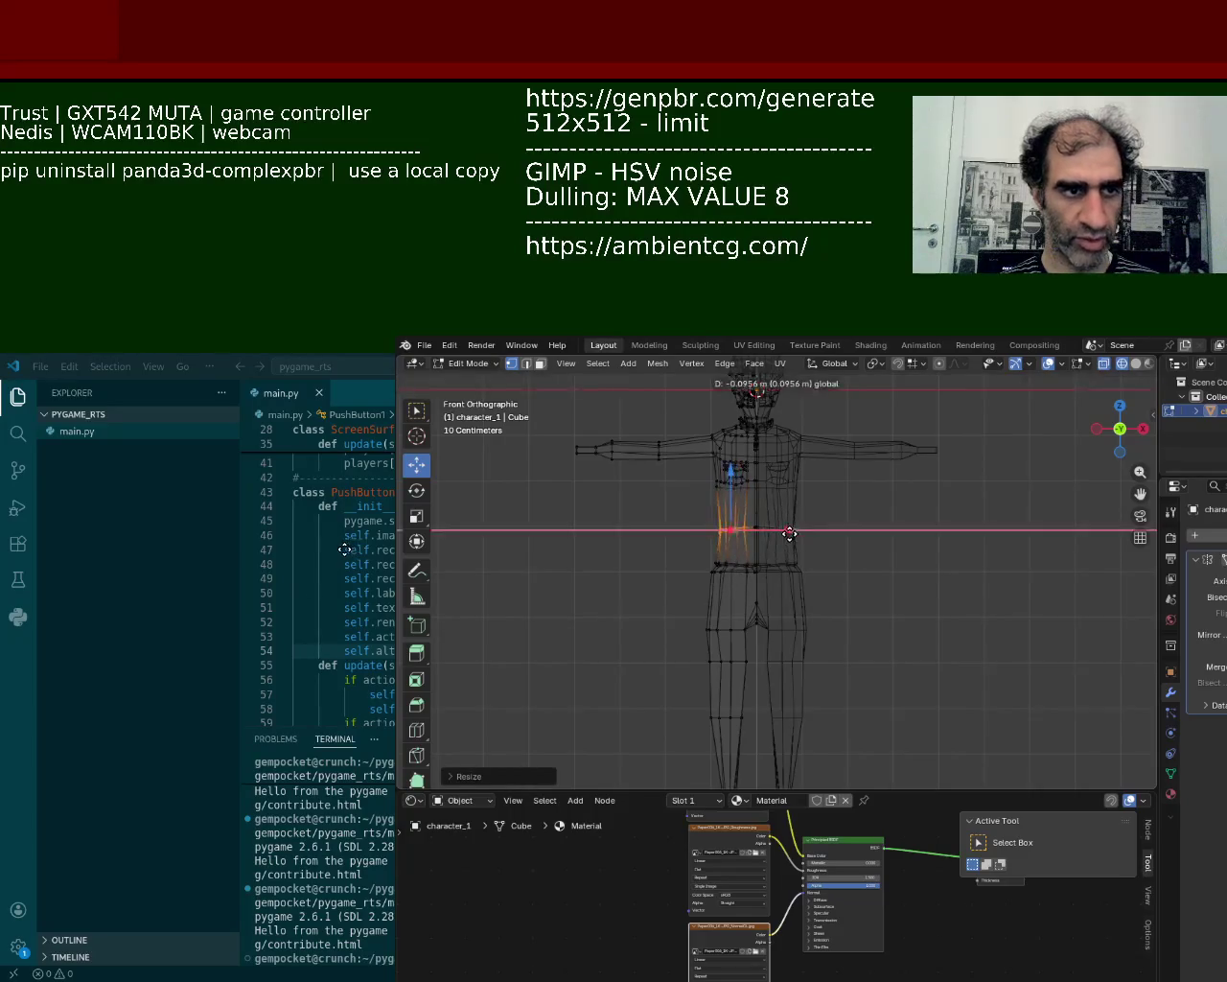
left_click(789, 533)
key("g")
key("x")
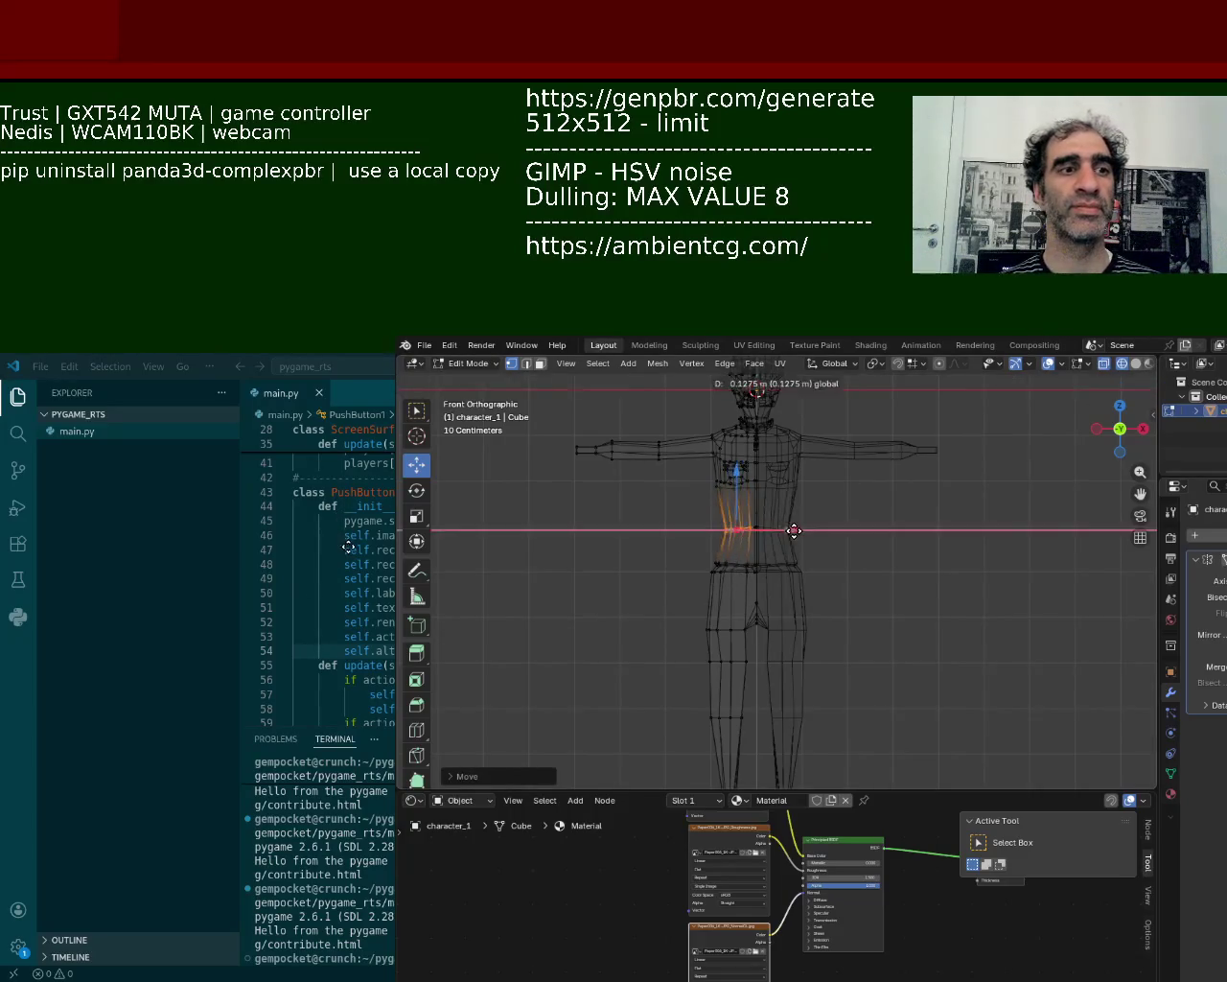
left_click(792, 530)
- Preview the character with material colours, return to solid shading, and inspect it in perspective
left_click(1147, 365)
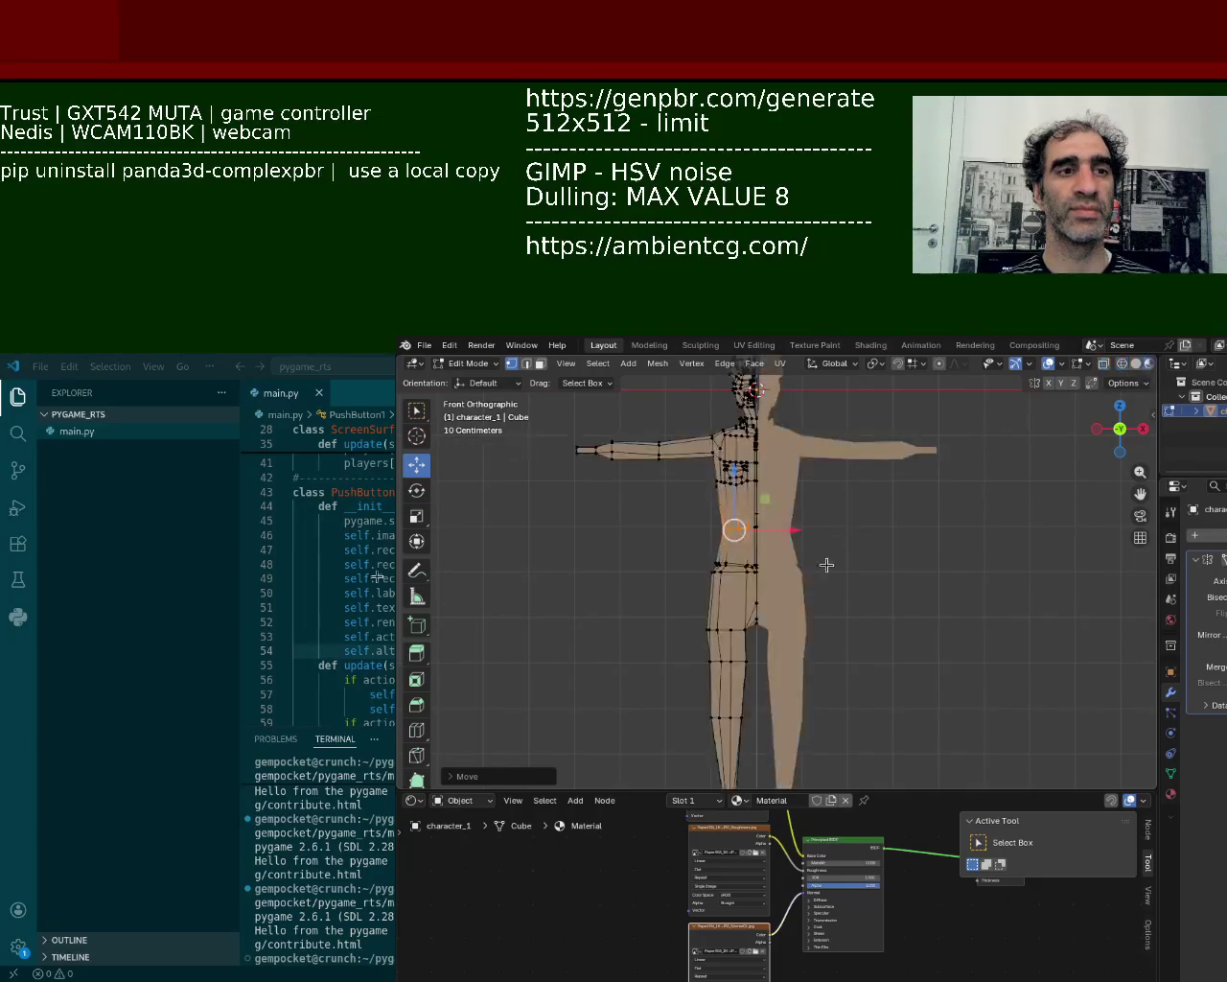
left_click(1135, 363)
mouse_move(959, 537)
middle_mouse_down()
mouse_move(893, 584)
mouse_move(953, 488)
mouse_move(740, 588)
mouse_move(826, 584)
mouse_move(831, 466)
mouse_move(812, 576)
mouse_move(833, 584)
mouse_move(830, 548)
mouse_move(836, 560)
middle_mouse_up()
scroll(827, 584, "down", 3)
scroll(835, 520, "up", 2)
scroll(834, 520, "up", 4)
scroll(834, 520, "up", 2)
scroll(834, 519, "up", 3)
scroll(805, 460, "down", 3)
scroll(804, 460, "up", 3)
scroll(809, 493, "up", 2)
scroll(831, 581, "down", 2)
scroll(830, 581, "down", 3)
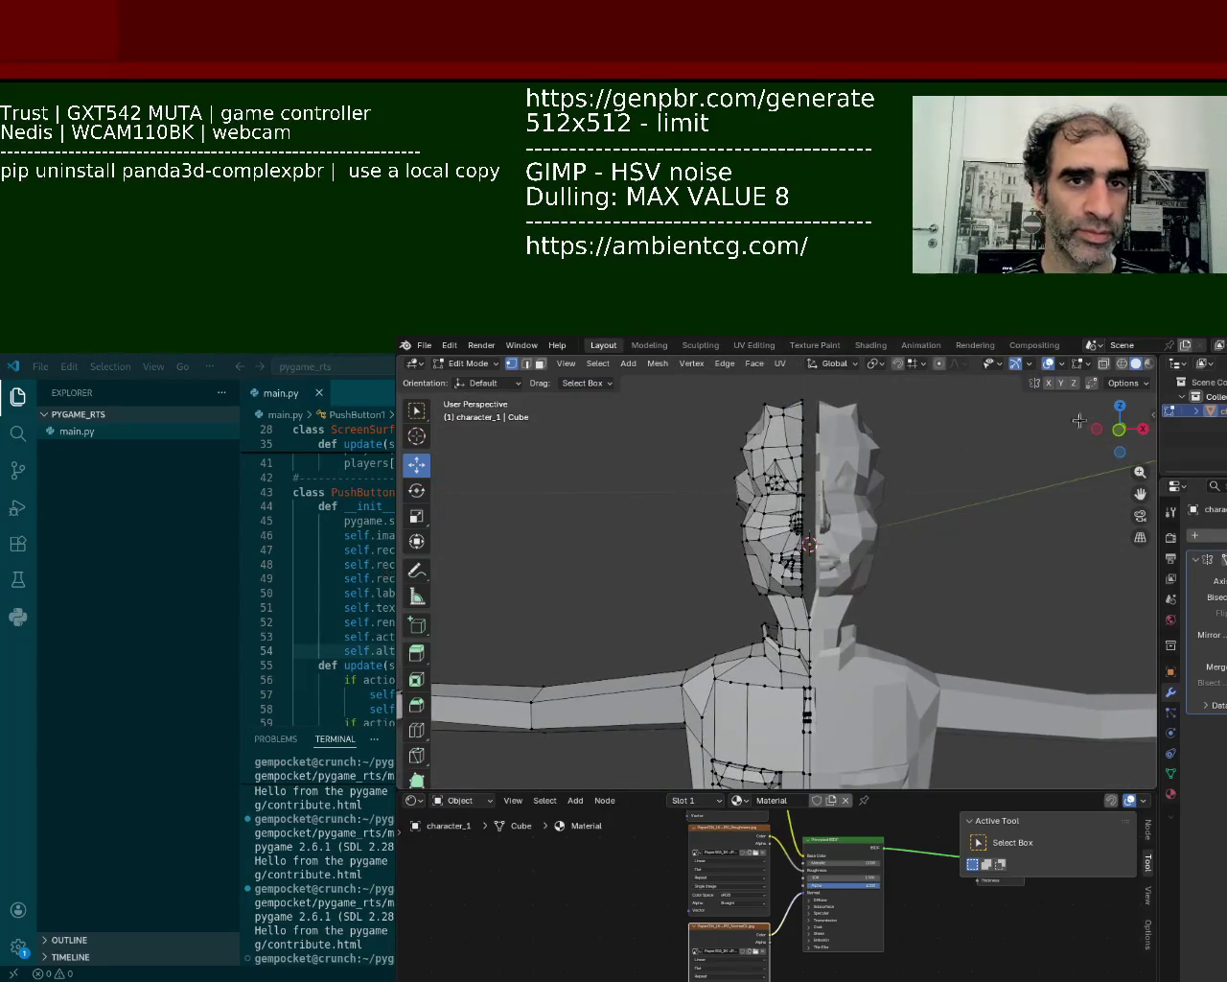
- Select the head's centre column of vertices in see-through wireframe shading
key("shift+z")
left_click_drag(837, 440, 799, 672)
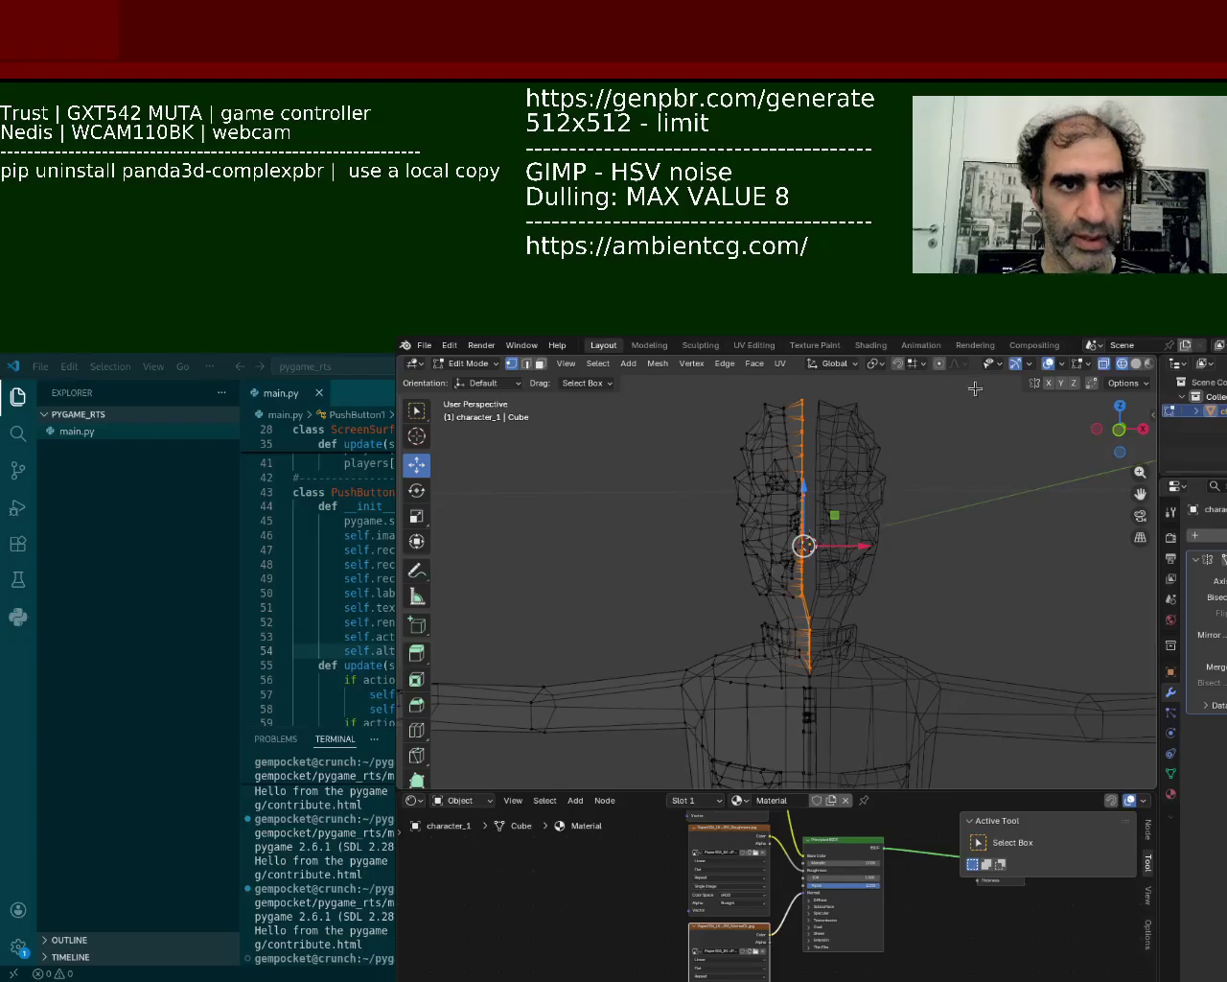
left_click_drag(859, 552, 866, 546)
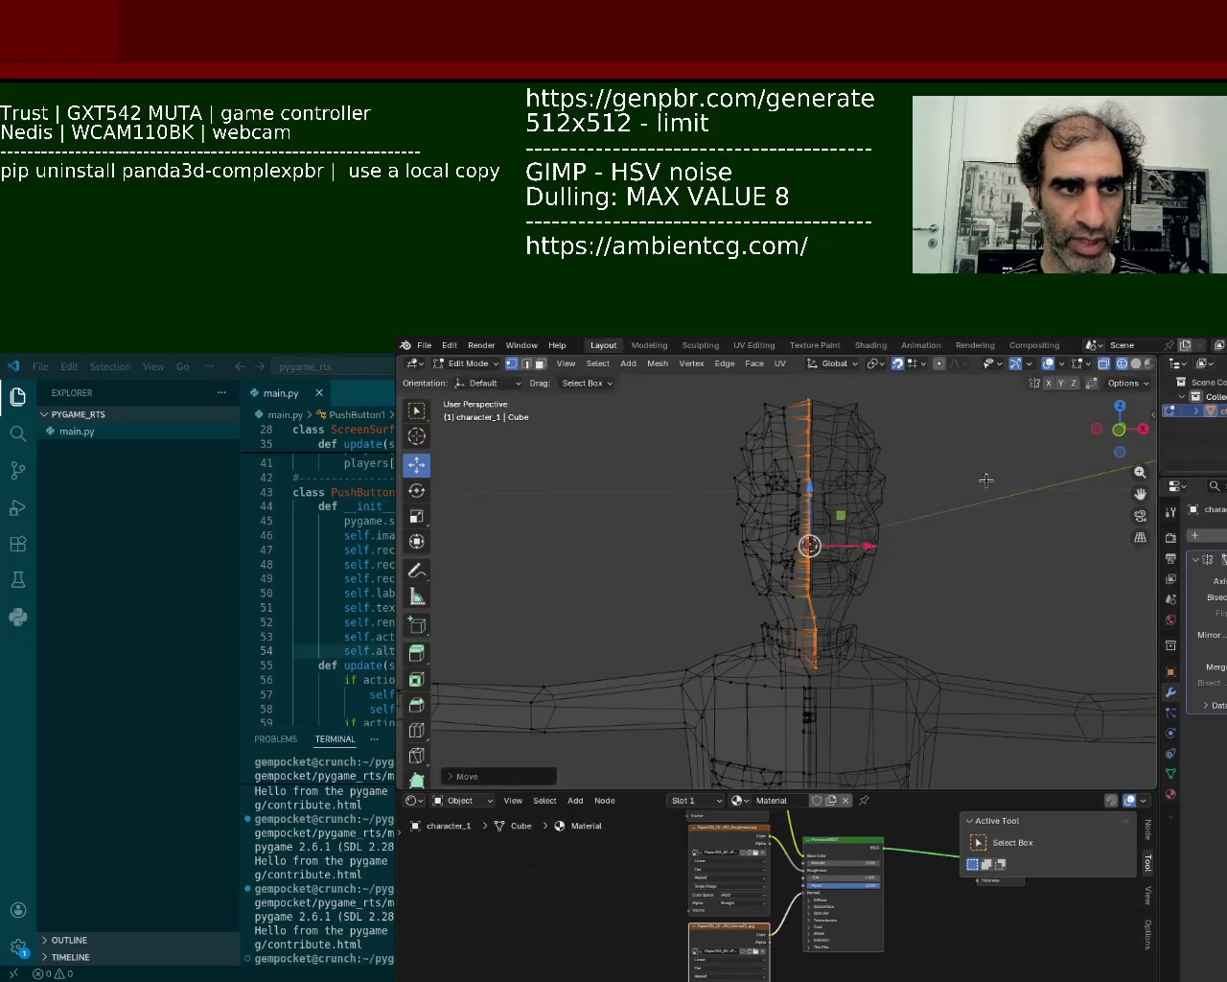
key("alt+a")
key("ctrl+z")
left_click(906, 370)
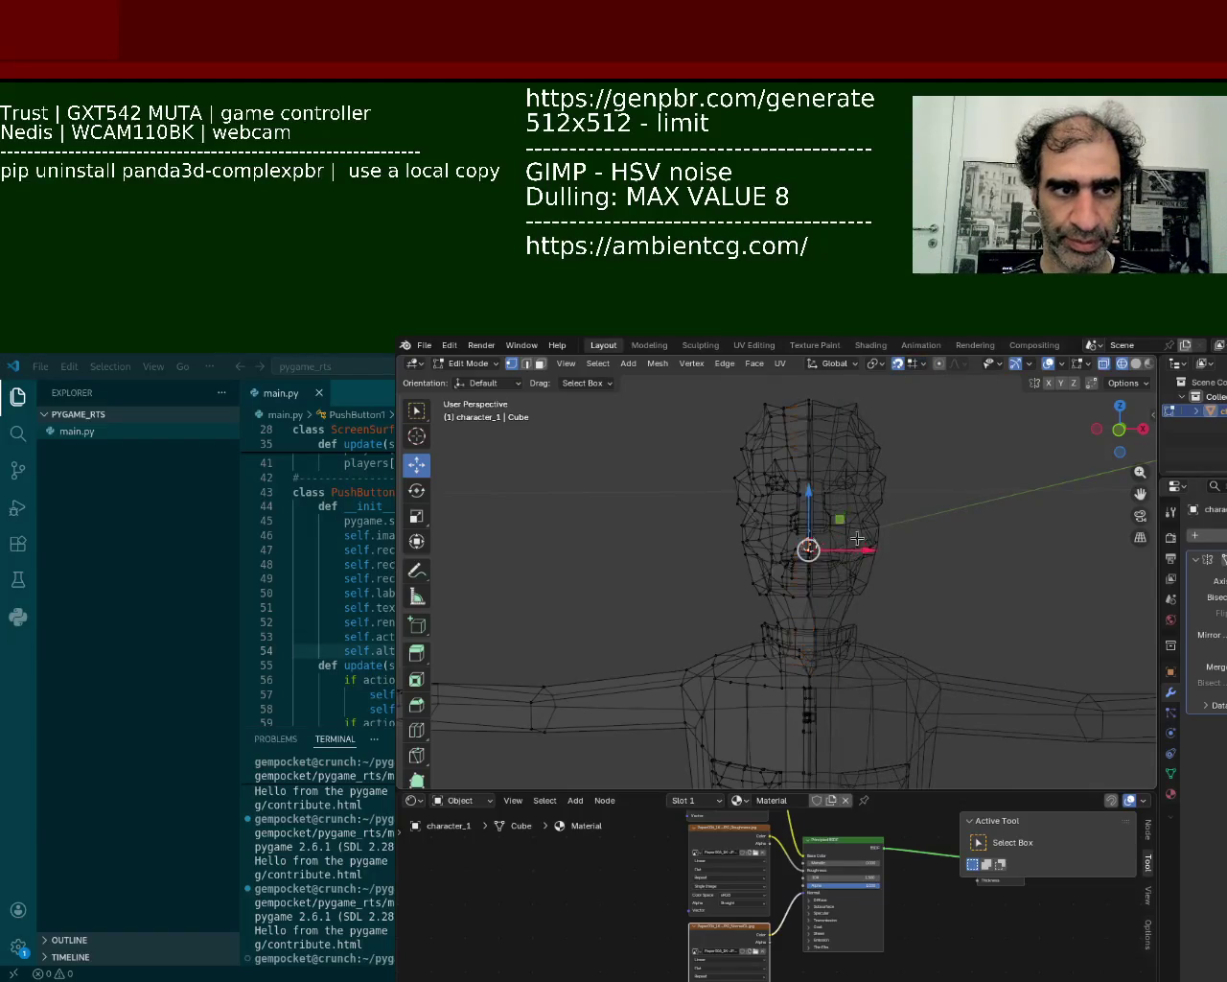
middle_click_drag(857, 538, 846, 549)
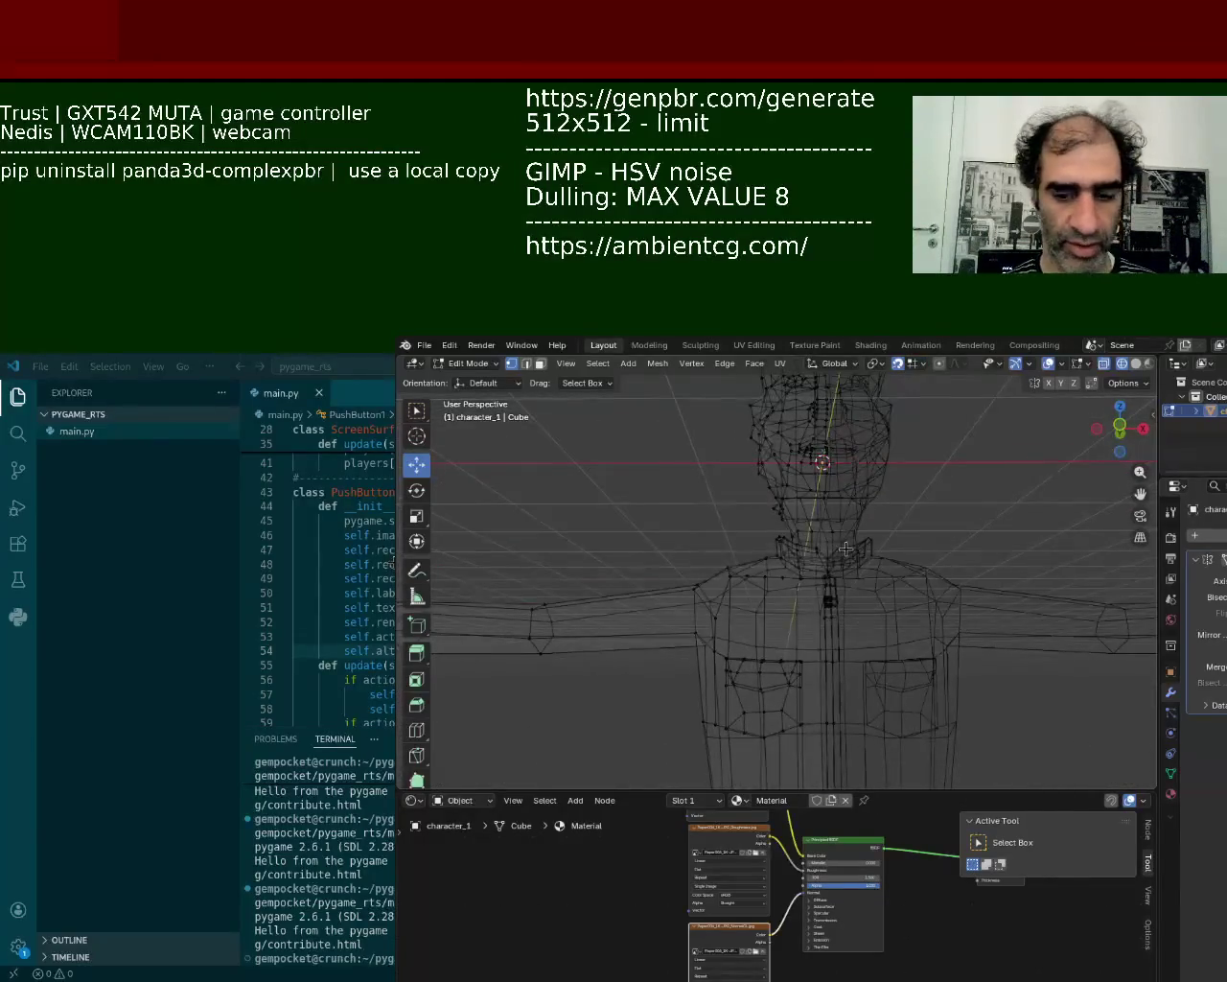
- In front view, slide the centre-line vertices, then deselect and return to solid shading
key("KP_1")
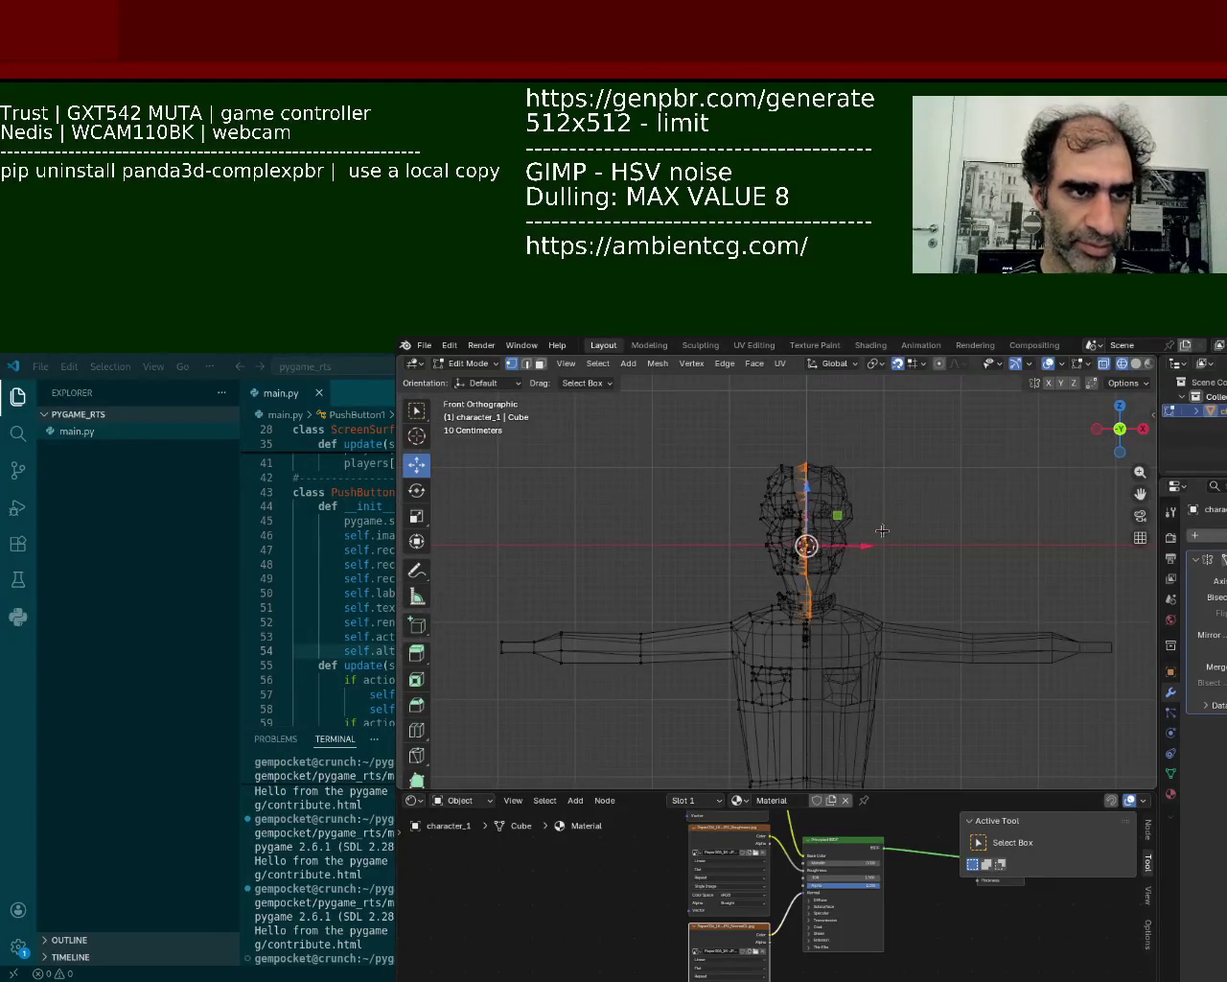
left_click_drag(840, 546, 900, 491)
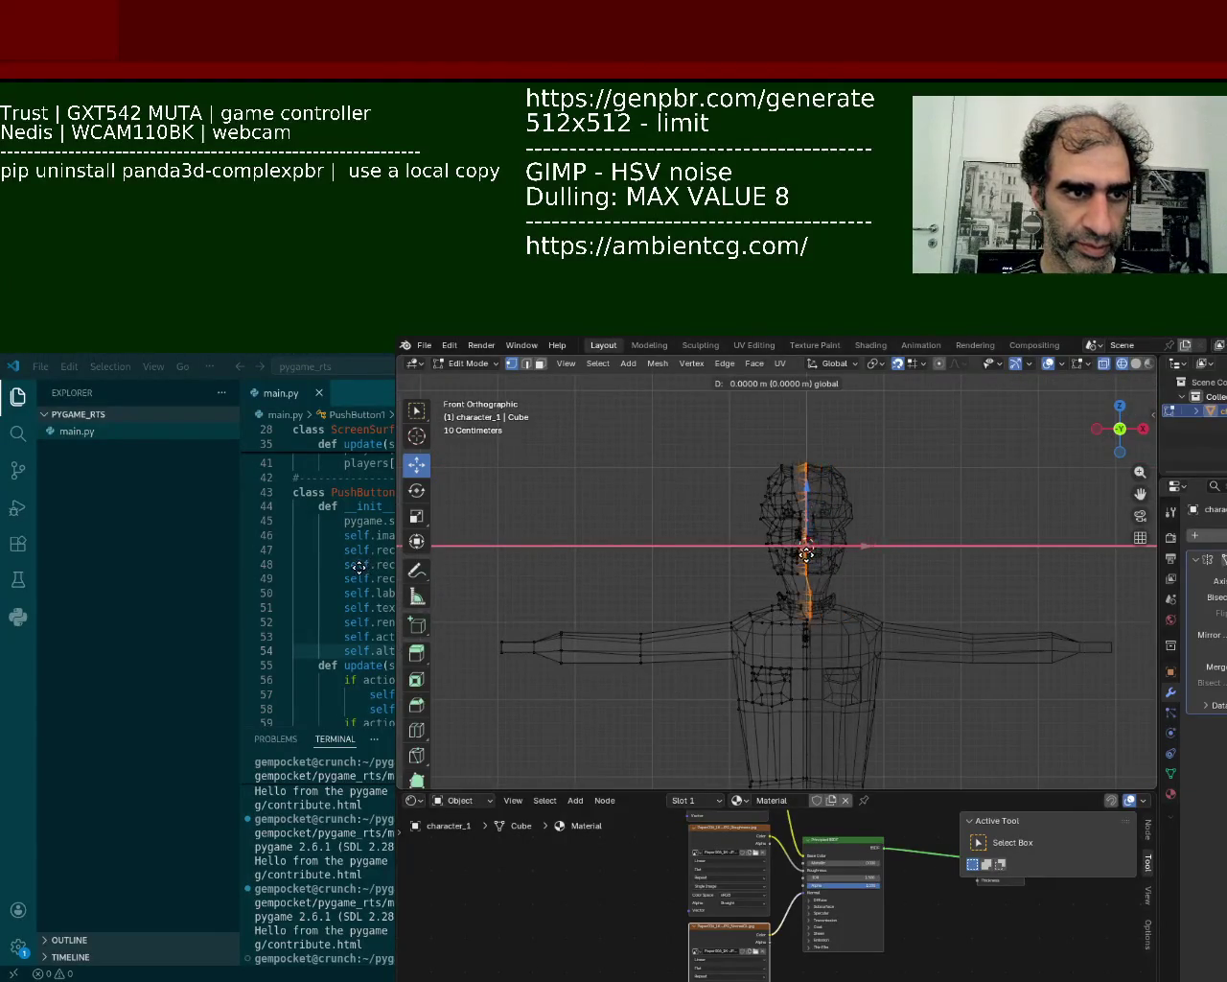
left_click(947, 558)
left_click(1137, 364)
middle_click_drag(863, 537, 917, 450)
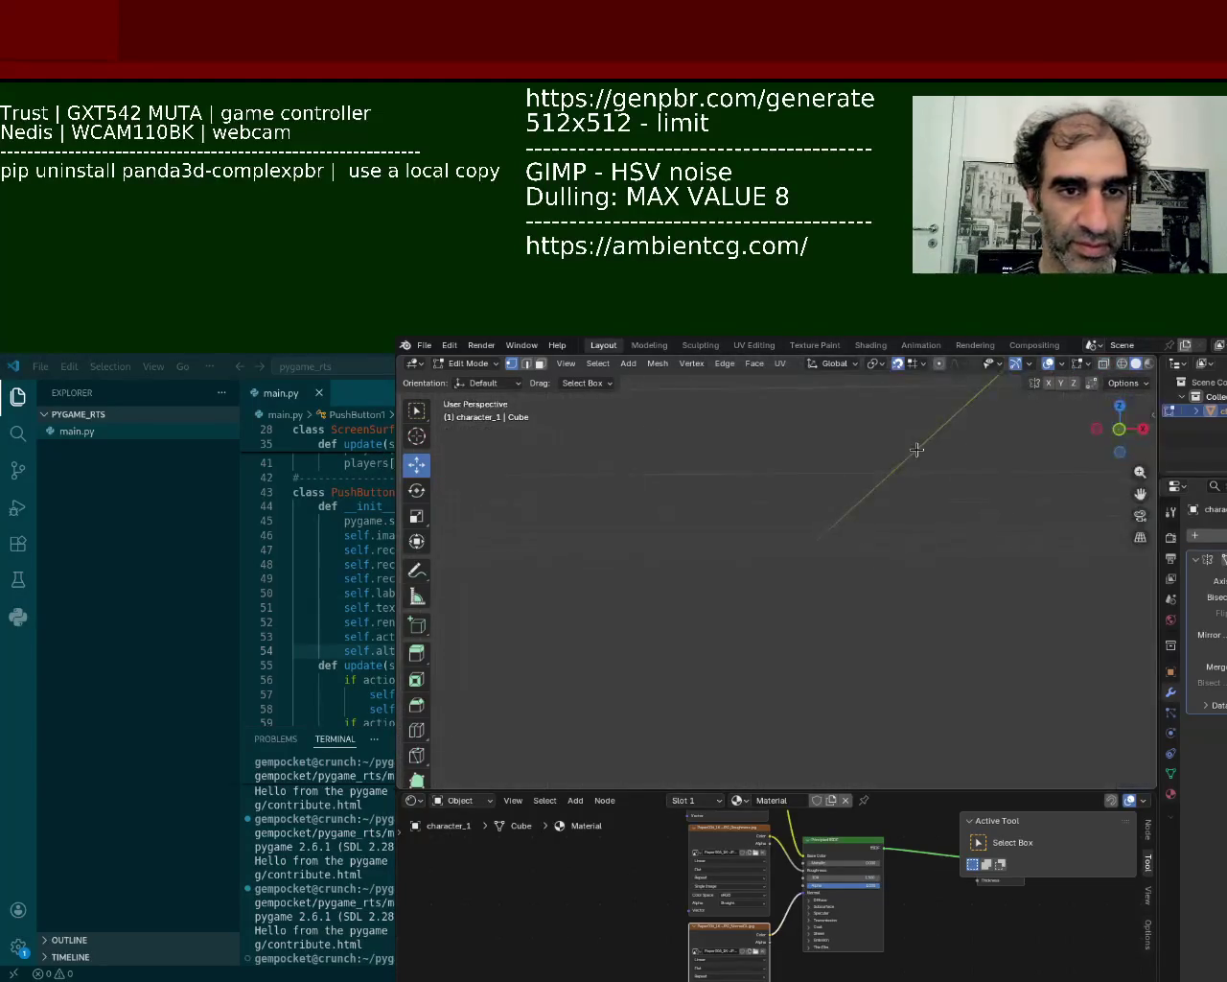
- Move a crown vertex on top of the head to a new position
scroll(852, 521, "down", 4)
scroll(850, 513, "down", 3)
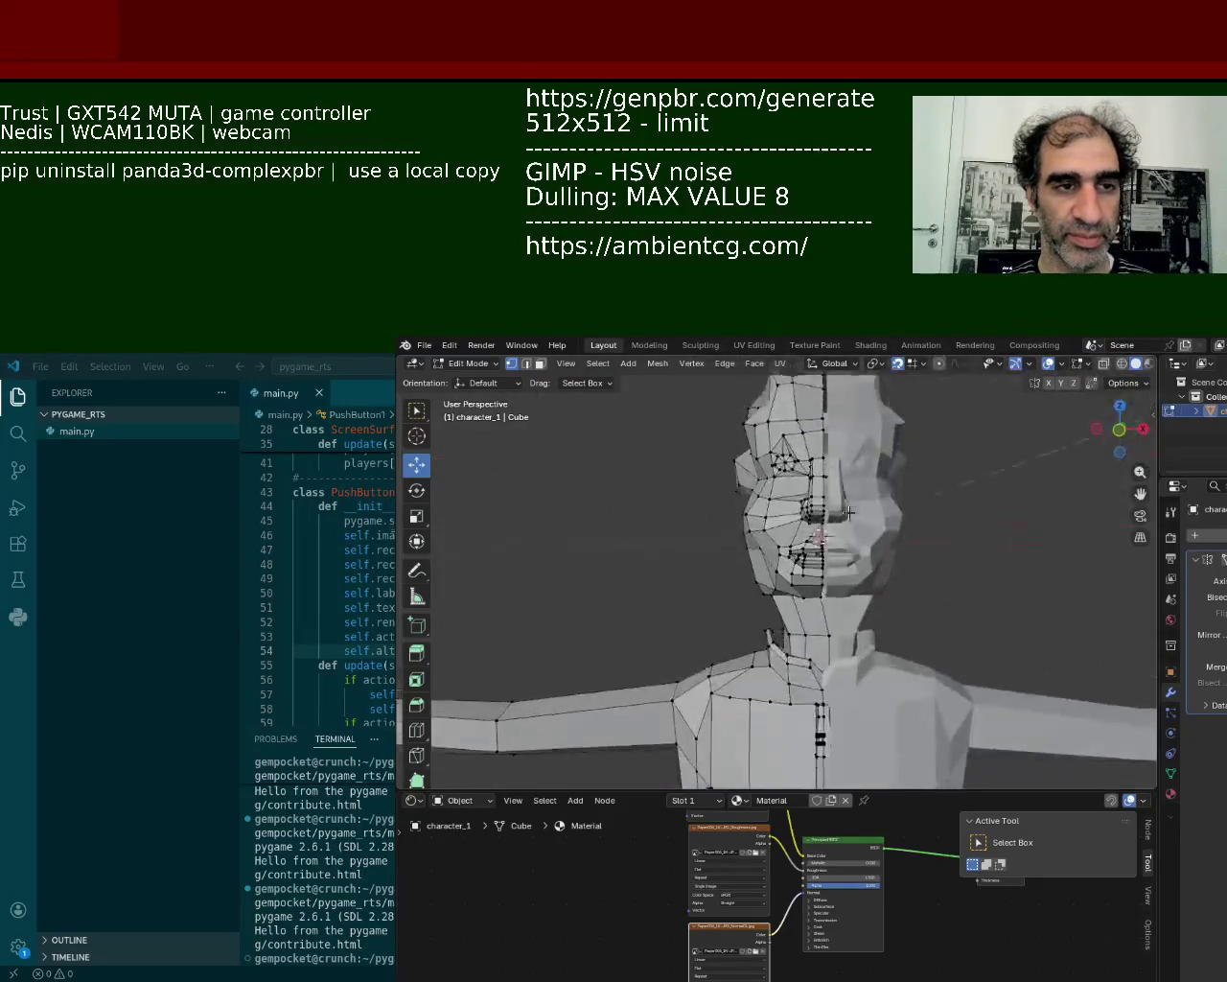
middle_click_drag(850, 513, 868, 537)
left_click(842, 491)
key("g")
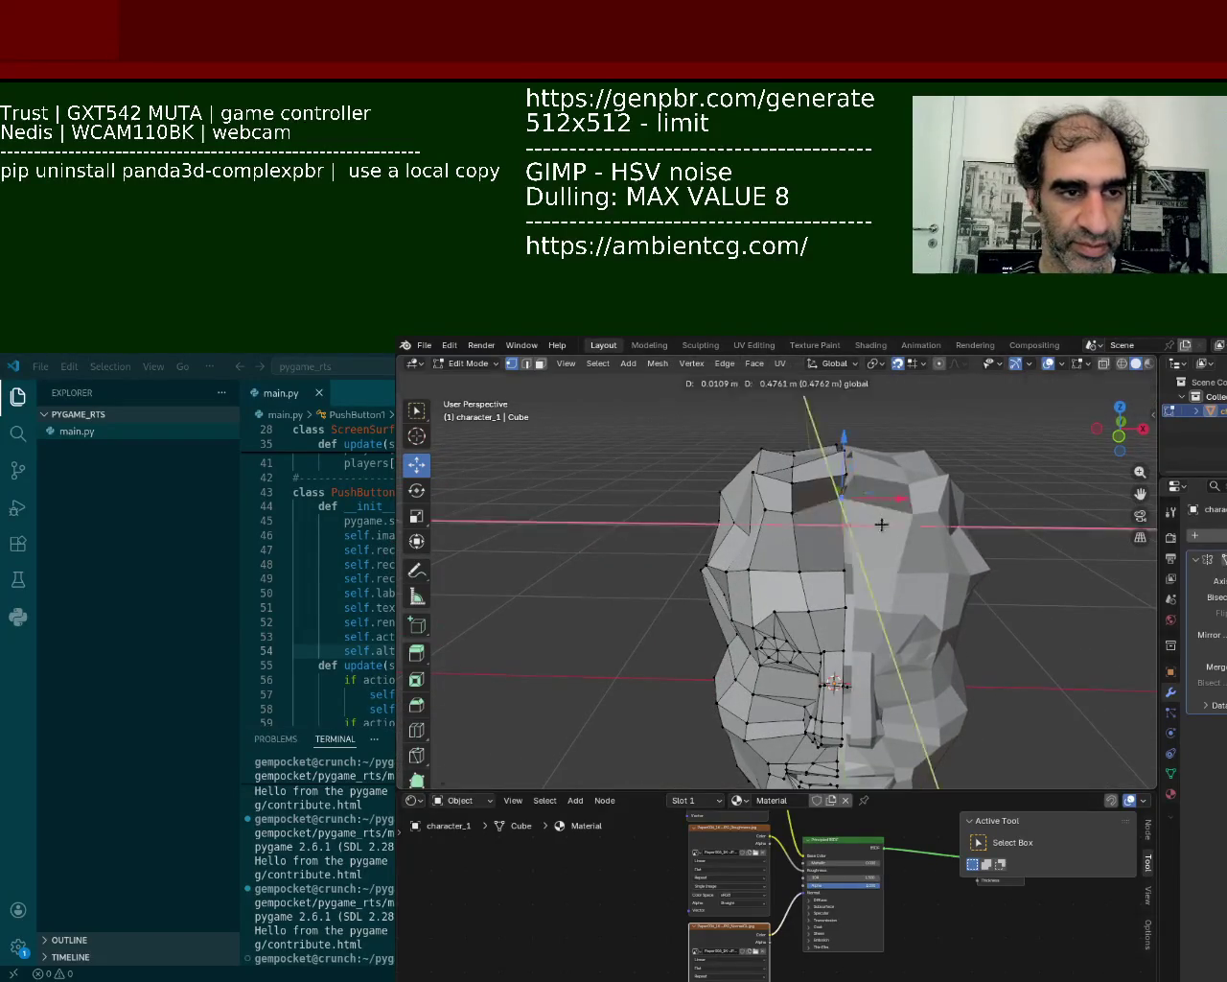
left_click(868, 474)
- Orbit and zoom out to inspect the whole character from the side
middle_click_drag(868, 474, 828, 630)
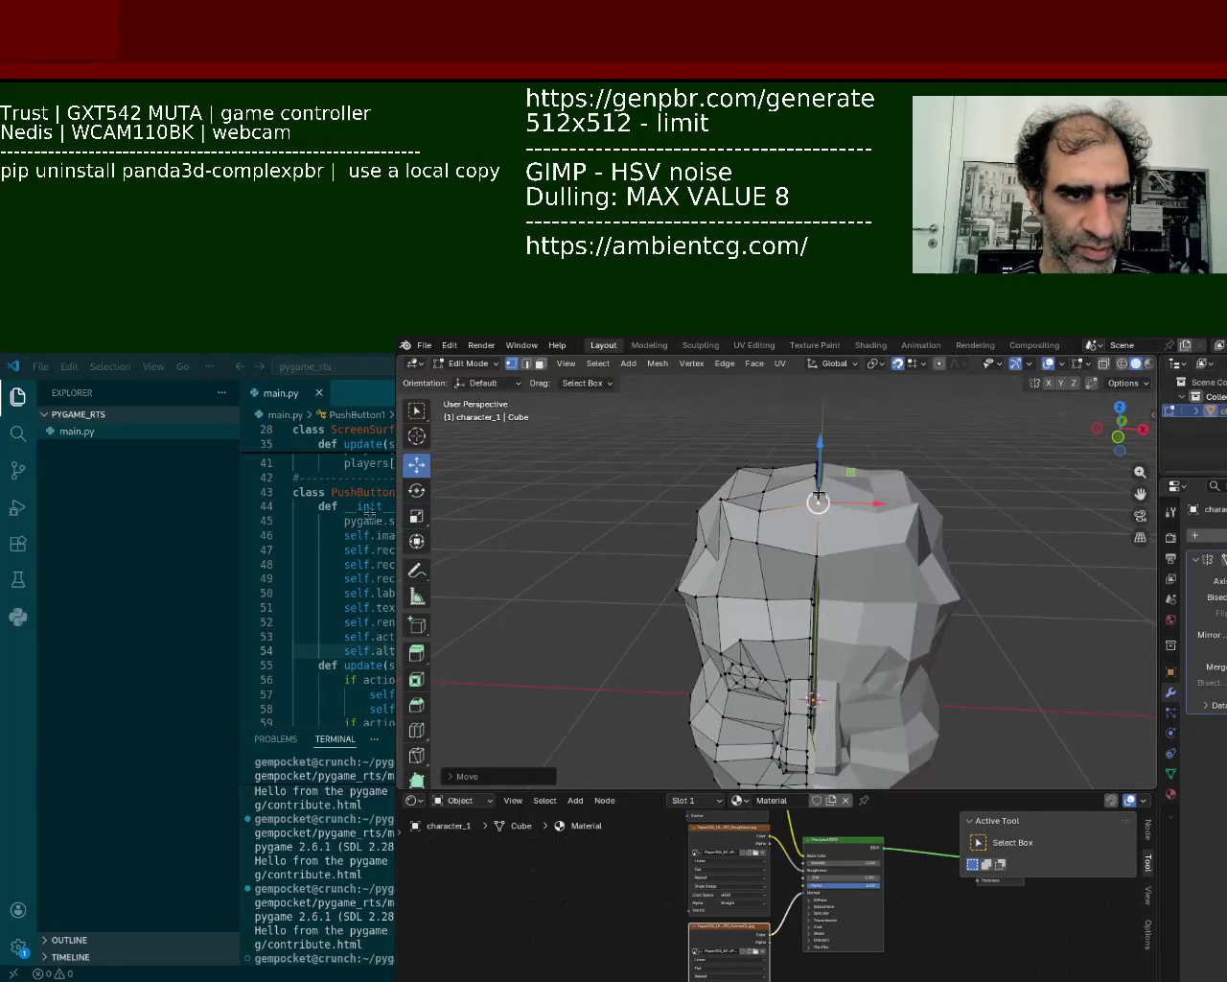
scroll(844, 561, "down", 2)
scroll(868, 563, "down", 2)
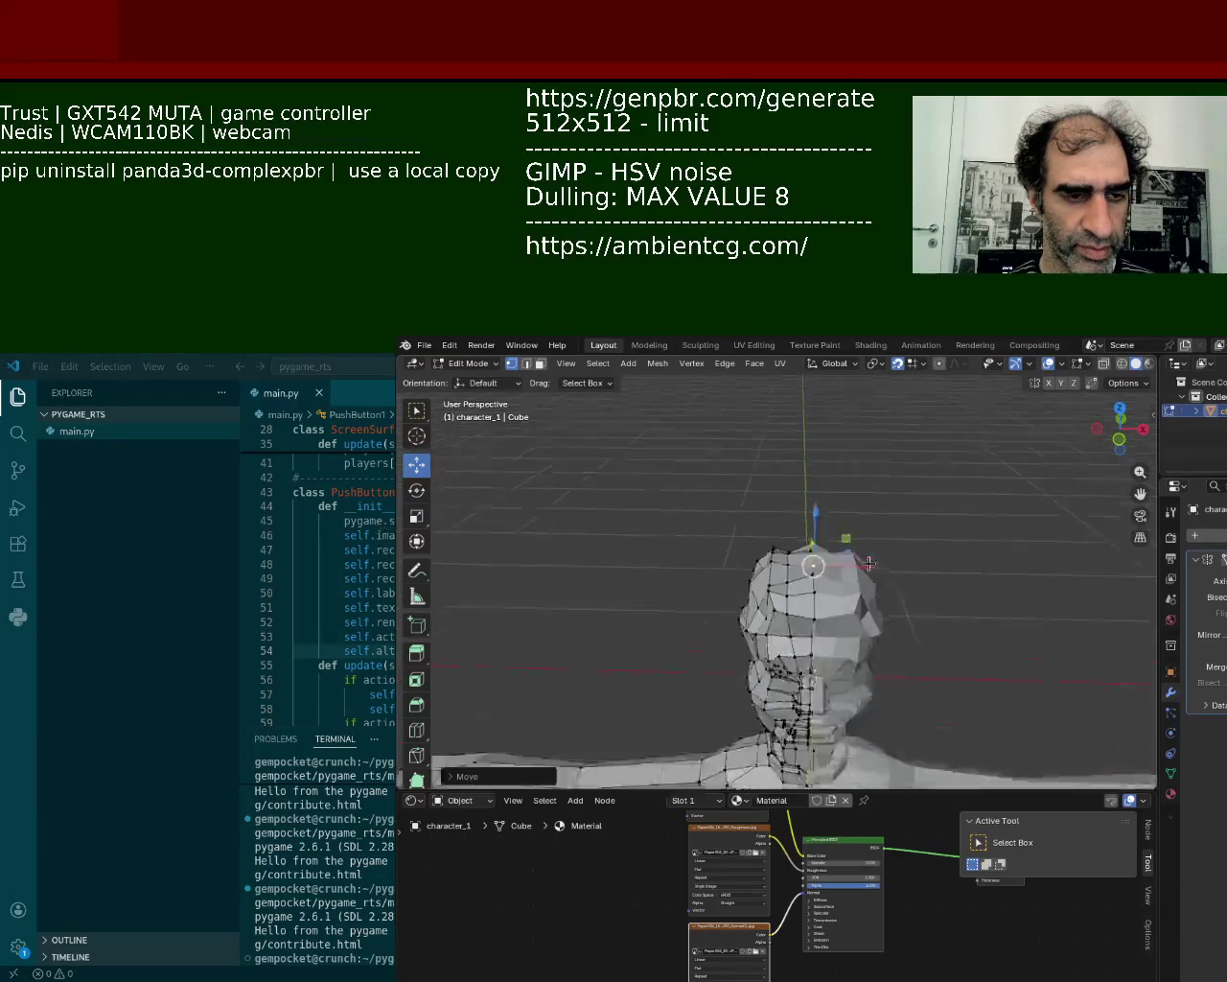
middle_click_drag(869, 563, 836, 534)
scroll(839, 575, "up", 4)
scroll(844, 566, "down", 3)
scroll(863, 547, "up", 1)
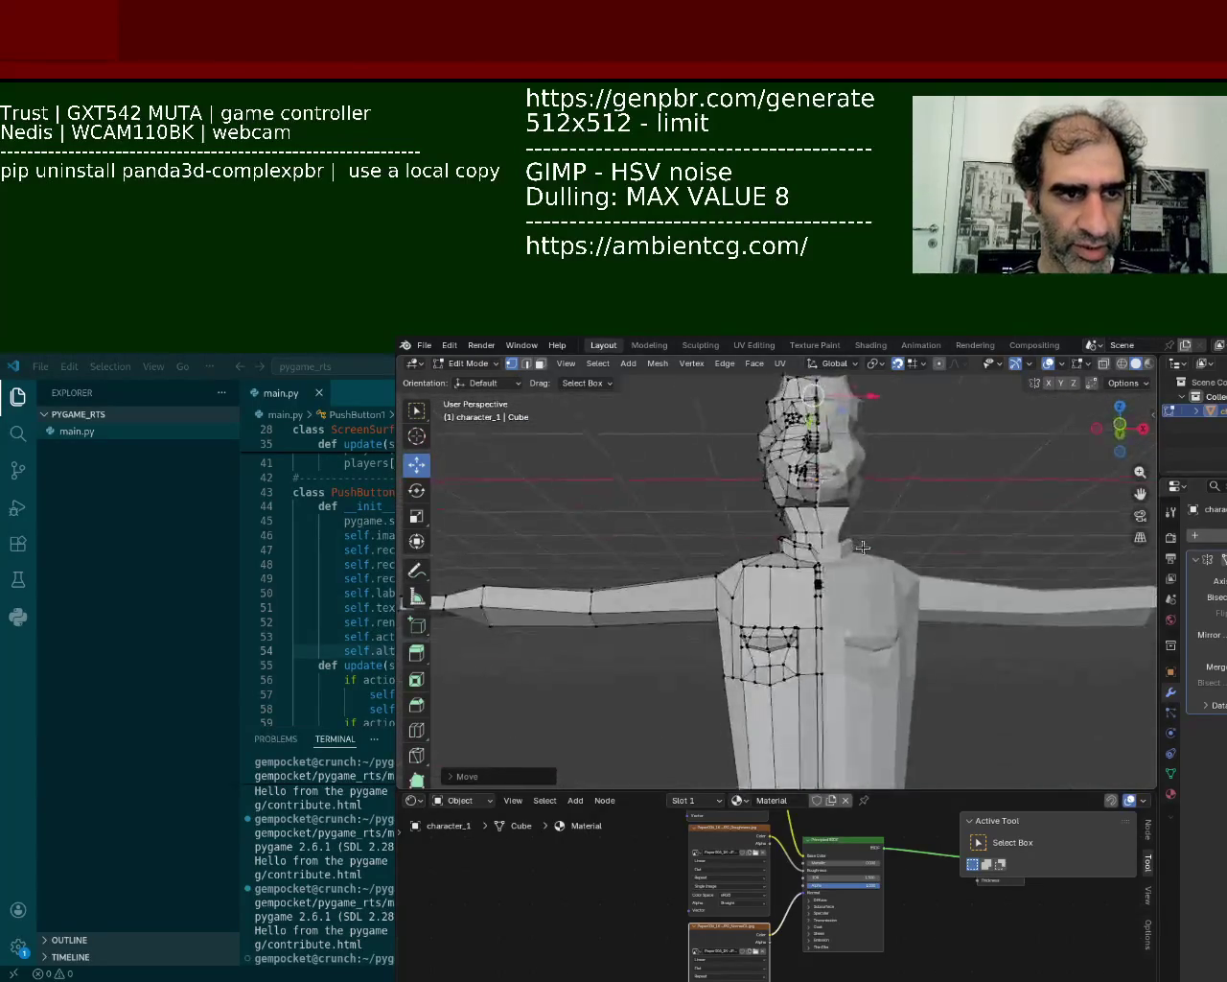
scroll(862, 546, "down", 1)
scroll(863, 572, "down", 2)
mouse_move(863, 573)
middle_mouse_down()
mouse_move(887, 613)
mouse_move(1045, 507)
mouse_move(920, 509)
mouse_move(879, 536)
middle_mouse_up()
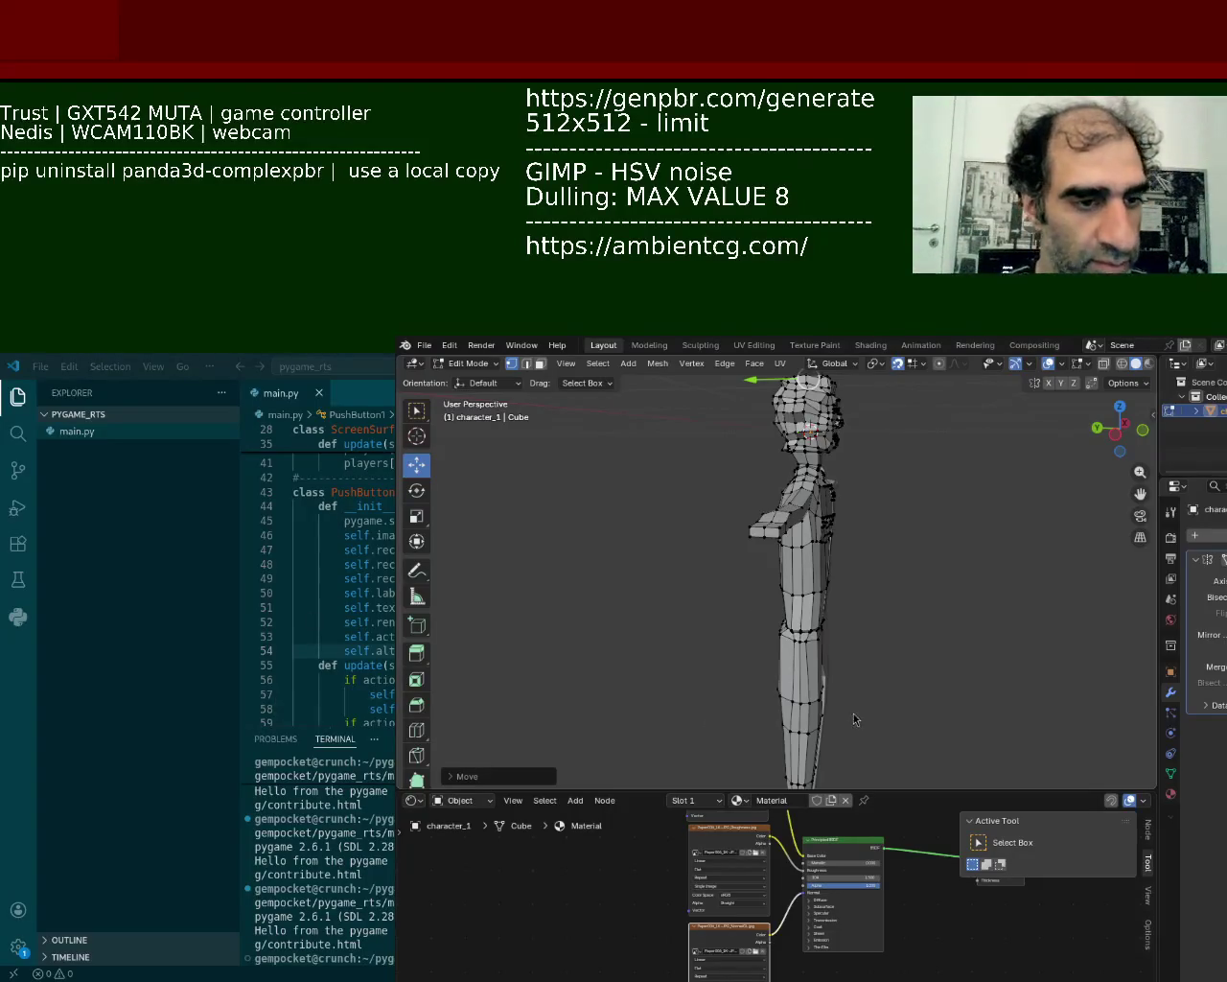
- Zoom in on the character's face and undo an accidental vertex move
middle_click_drag(889, 550, 805, 532)
scroll(806, 532, "up", 3)
scroll(786, 523, "up", 3)
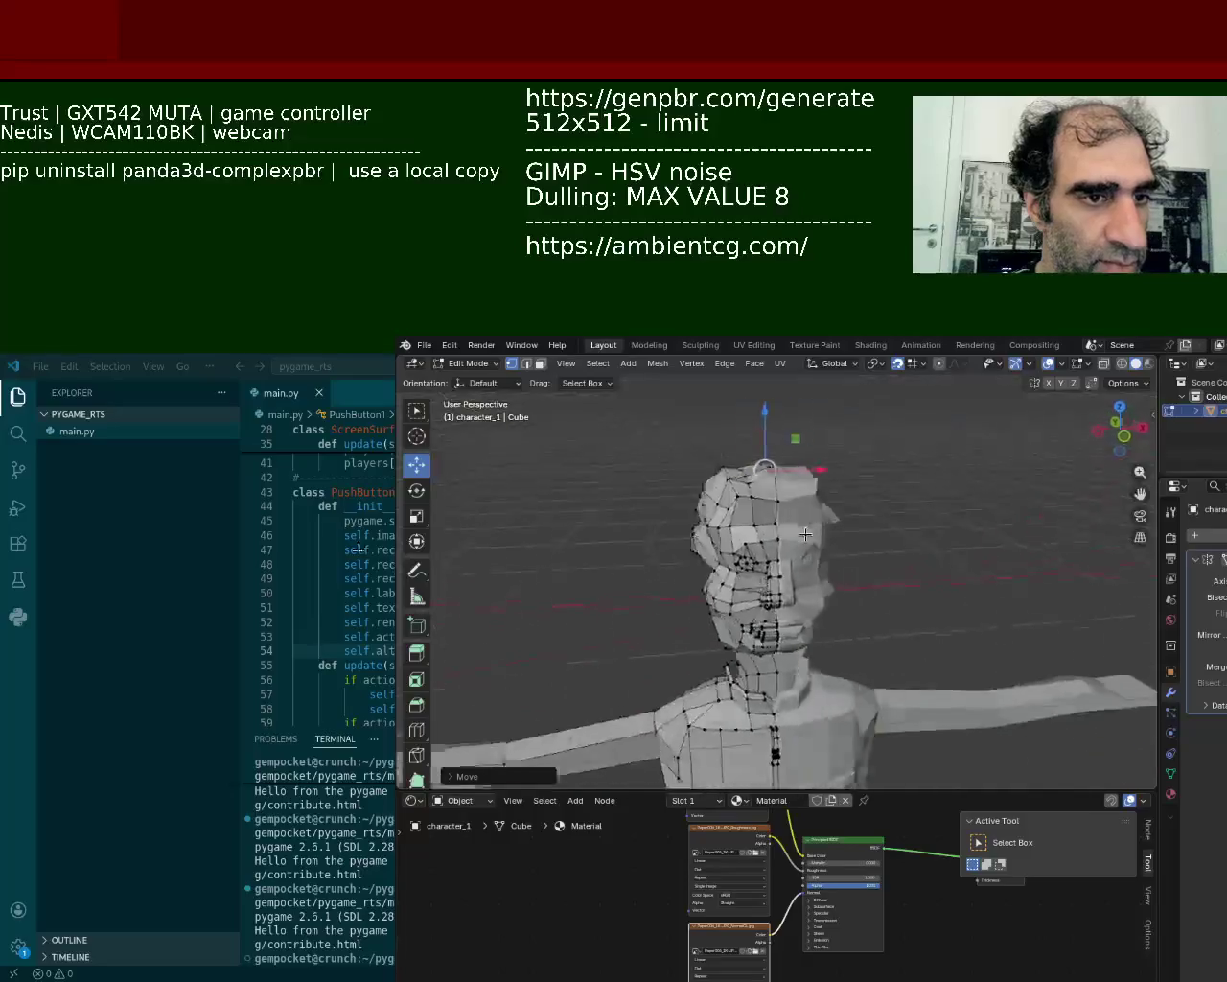
scroll(770, 513, "up", 3)
scroll(770, 513, "up", 2)
scroll(780, 509, "up", 3)
scroll(789, 472, "up", 3)
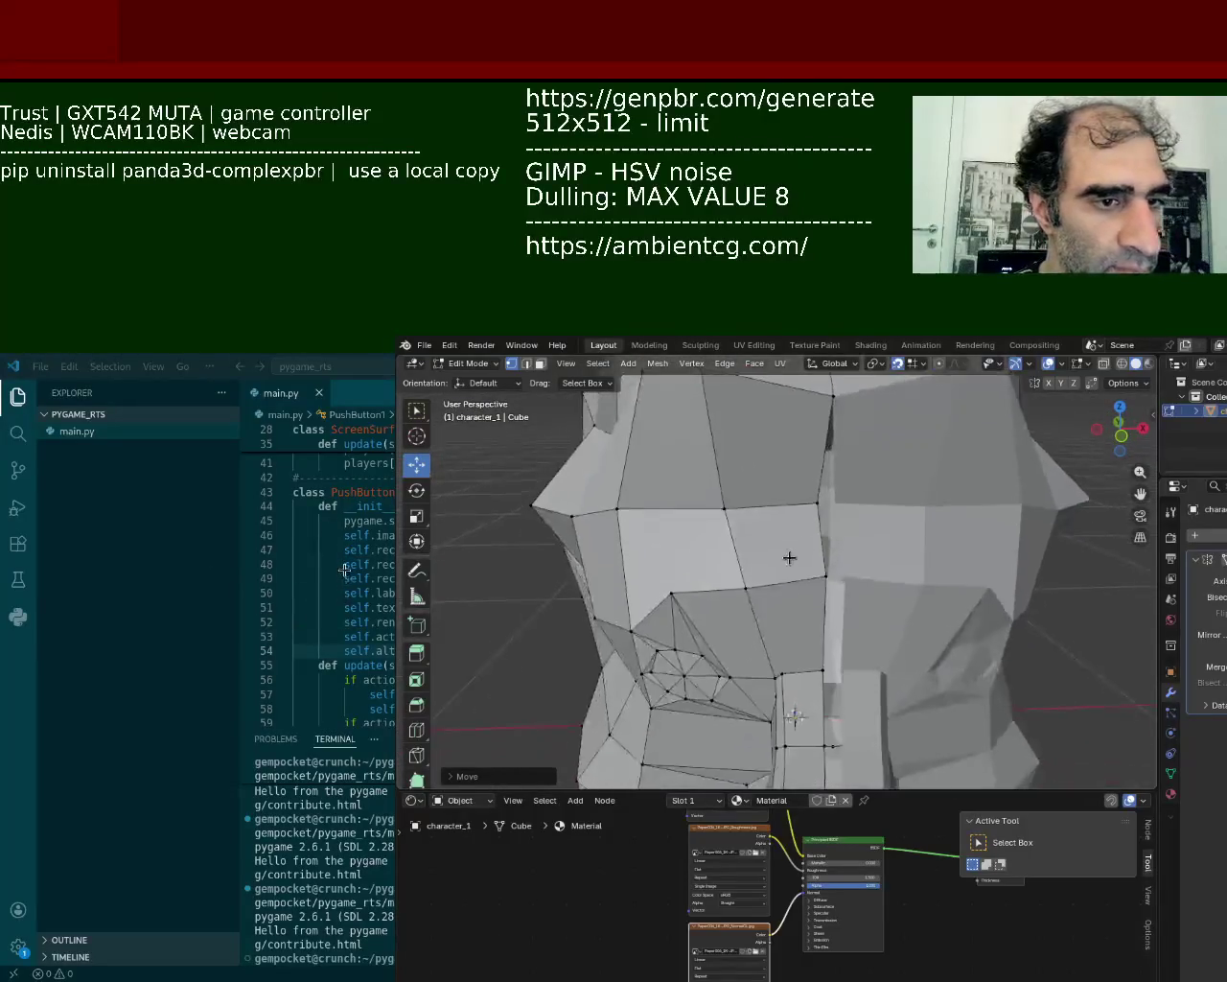
scroll(789, 559, "up", 2)
left_click_drag(809, 512, 881, 506)
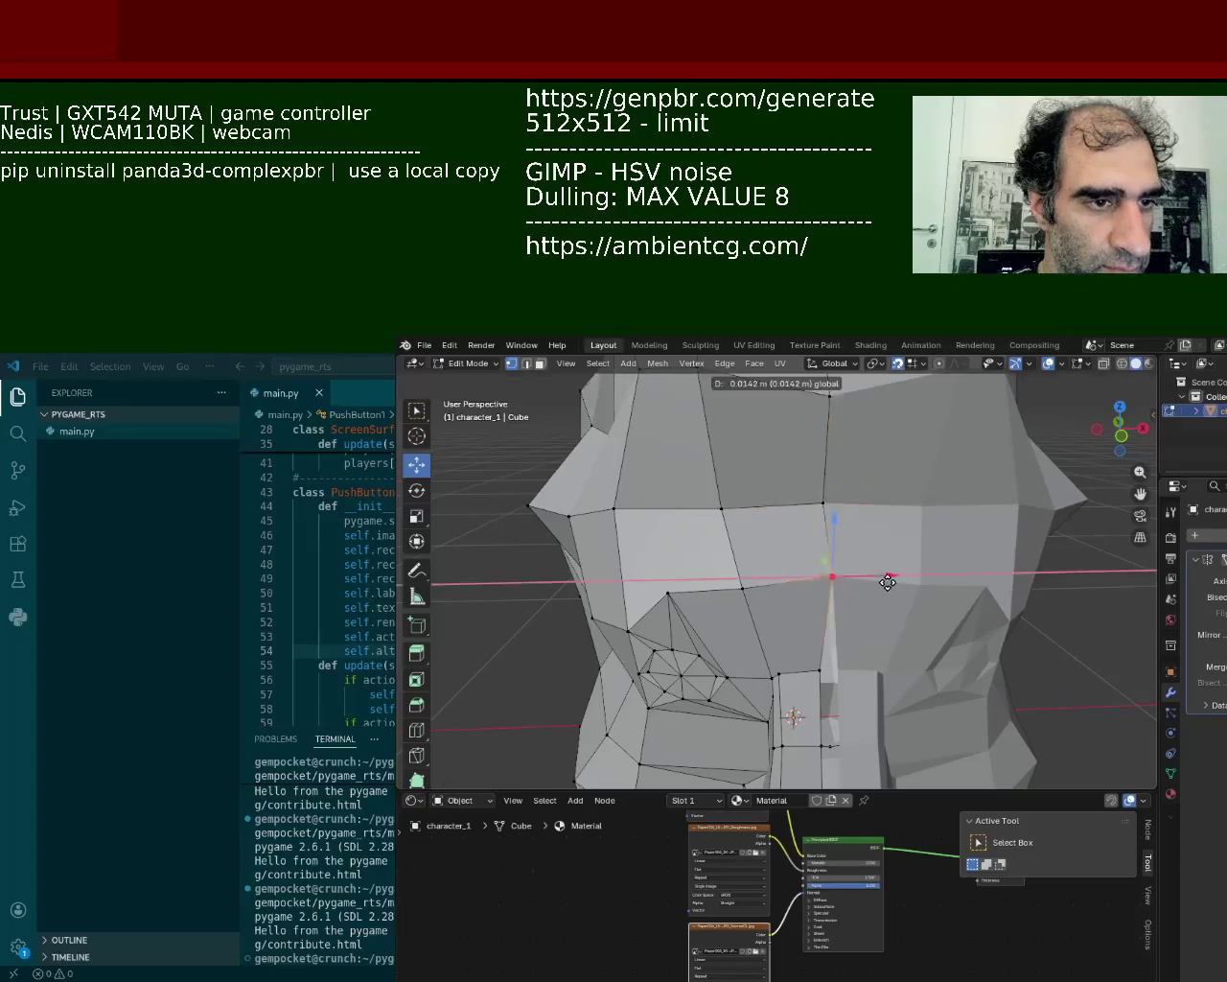
key("ctrl+z")
- Select the vertices running down the nose block
middle_click_drag(881, 506, 808, 482, "shift")
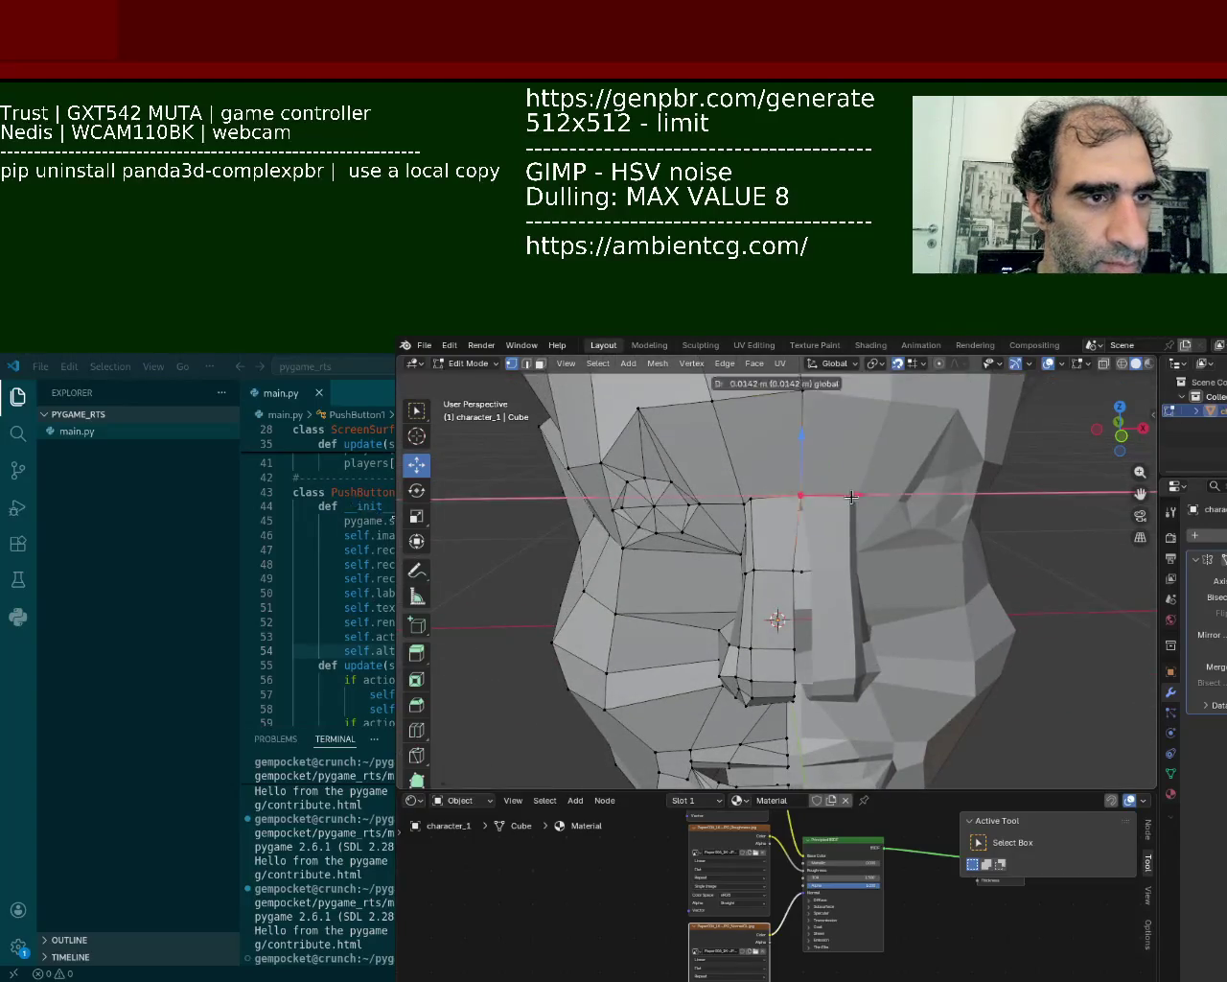
left_click(802, 570)
left_click(794, 648)
left_click(804, 648)
left_click(795, 681)
left_click(848, 681)
middle_click_drag(848, 682, 379, 505)
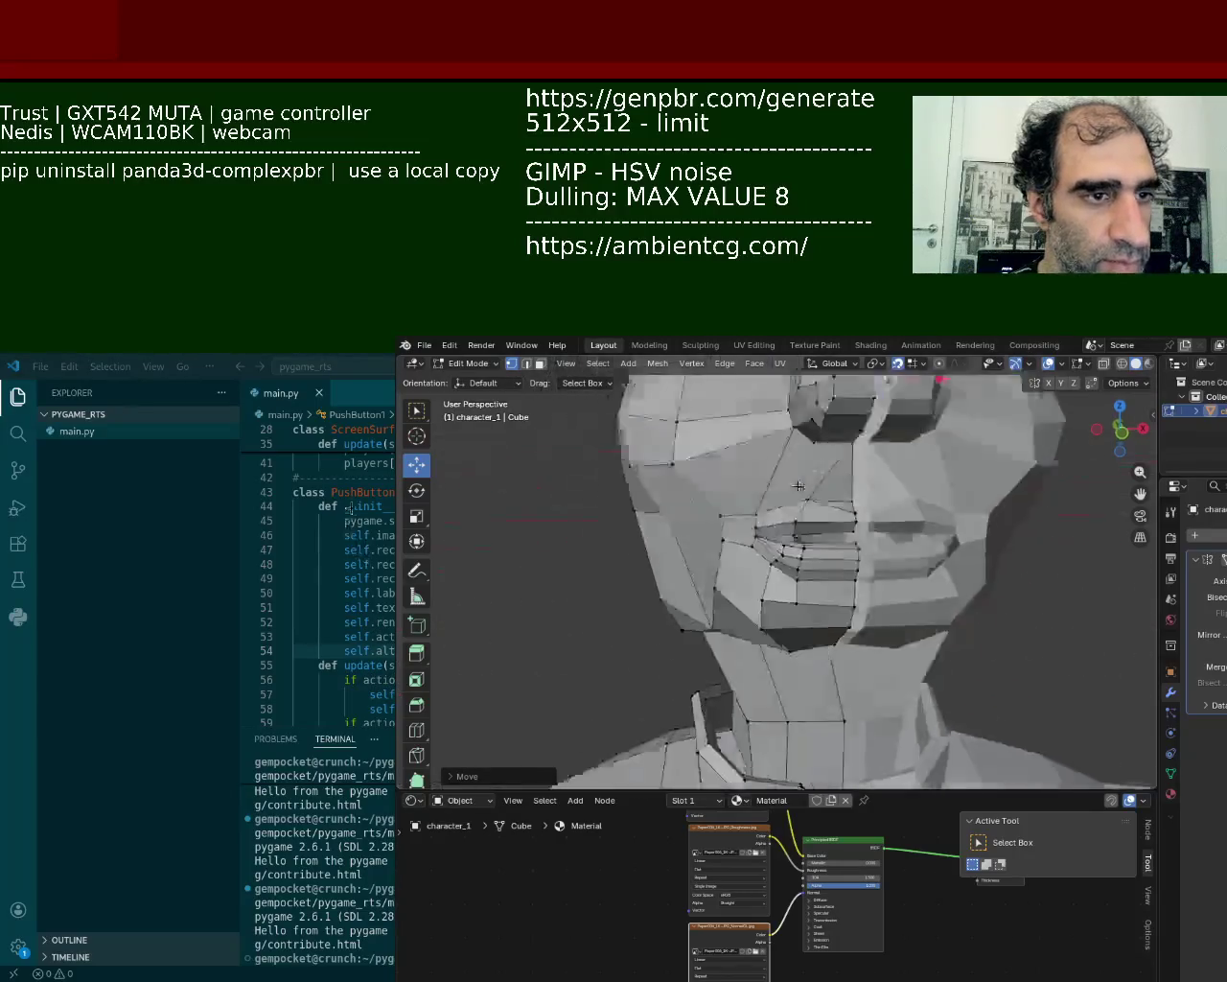
middle_click_drag(823, 483, 815, 461)
- Drag the top nose vertex down with the move gizmo and confirm it
mouse_move(786, 400)
left_mouse_down()
mouse_move(820, 454)
mouse_move(785, 551)
mouse_move(840, 651)
left_mouse_up()
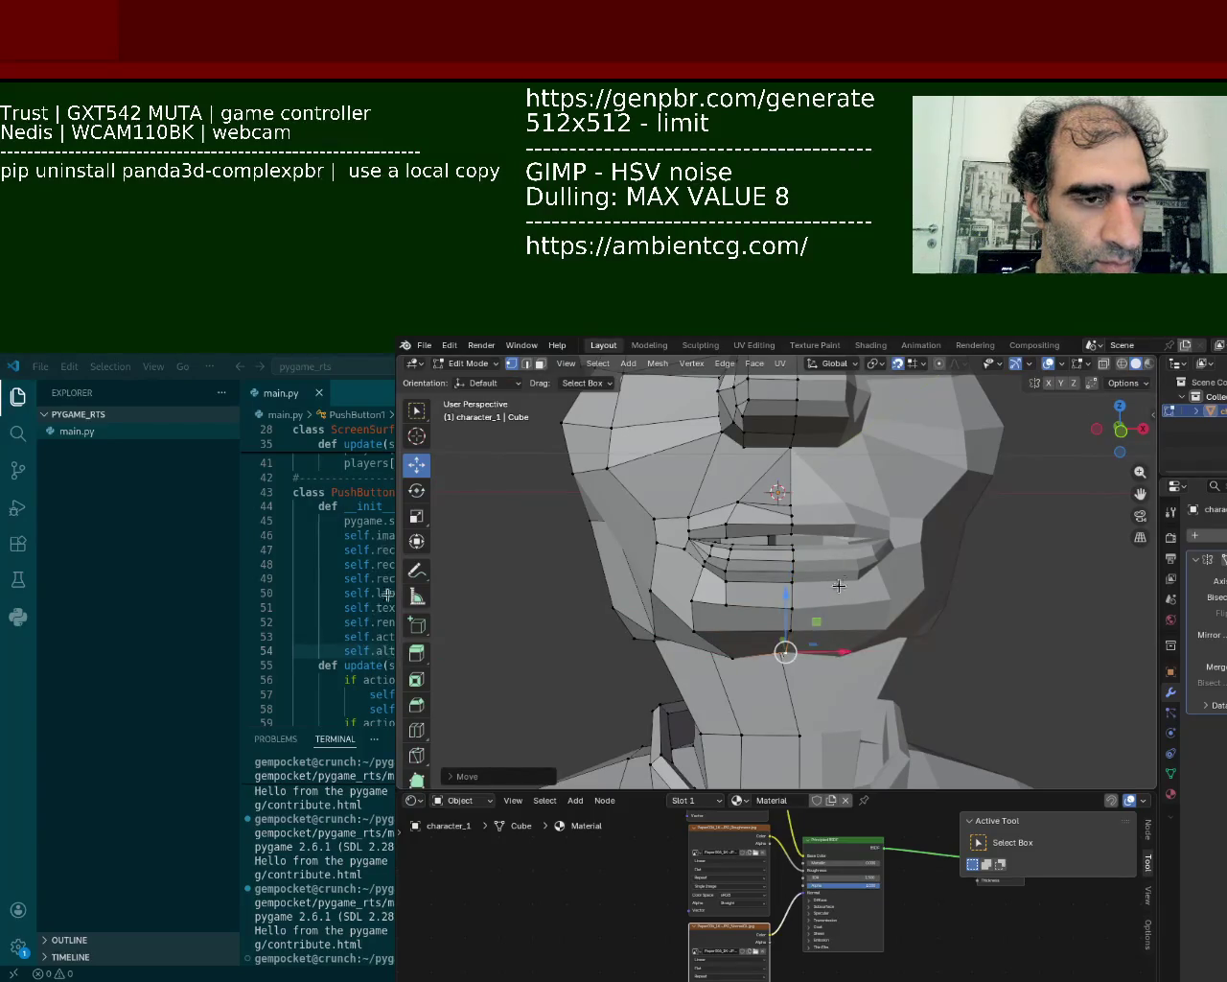
scroll(934, 521, "down", 5)
mouse_move(934, 520)
middle_mouse_down()
mouse_move(758, 530)
mouse_move(804, 511)
mouse_move(749, 566)
mouse_move(758, 581)
mouse_move(741, 544)
mouse_move(838, 503)
mouse_move(832, 517)
middle_mouse_up()
scroll(804, 511, "up", 2)
scroll(804, 511, "up", 4)
scroll(804, 512, "down", 3)
left_click(757, 582)
- Nudge the selected vertex sideways along the X axis
key("g")
key("x")
left_click(808, 638)
mouse_move(809, 637)
middle_mouse_down()
mouse_move(772, 611)
mouse_move(794, 457)
middle_mouse_up()
- Lower a face centre-line vertex along Z and fine-tune its position
key("g")
left_click(772, 611)
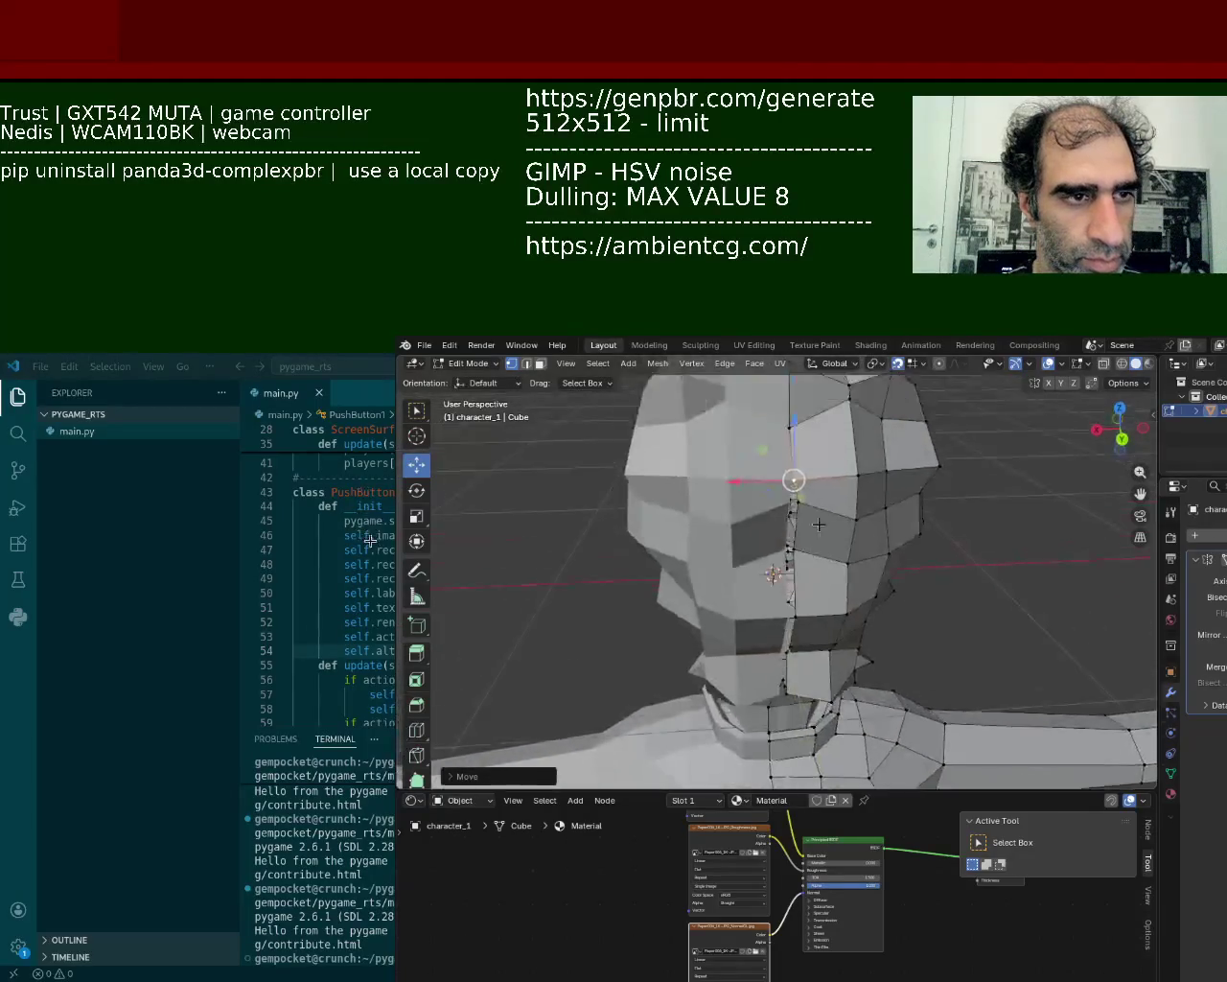
key("g")
key("z")
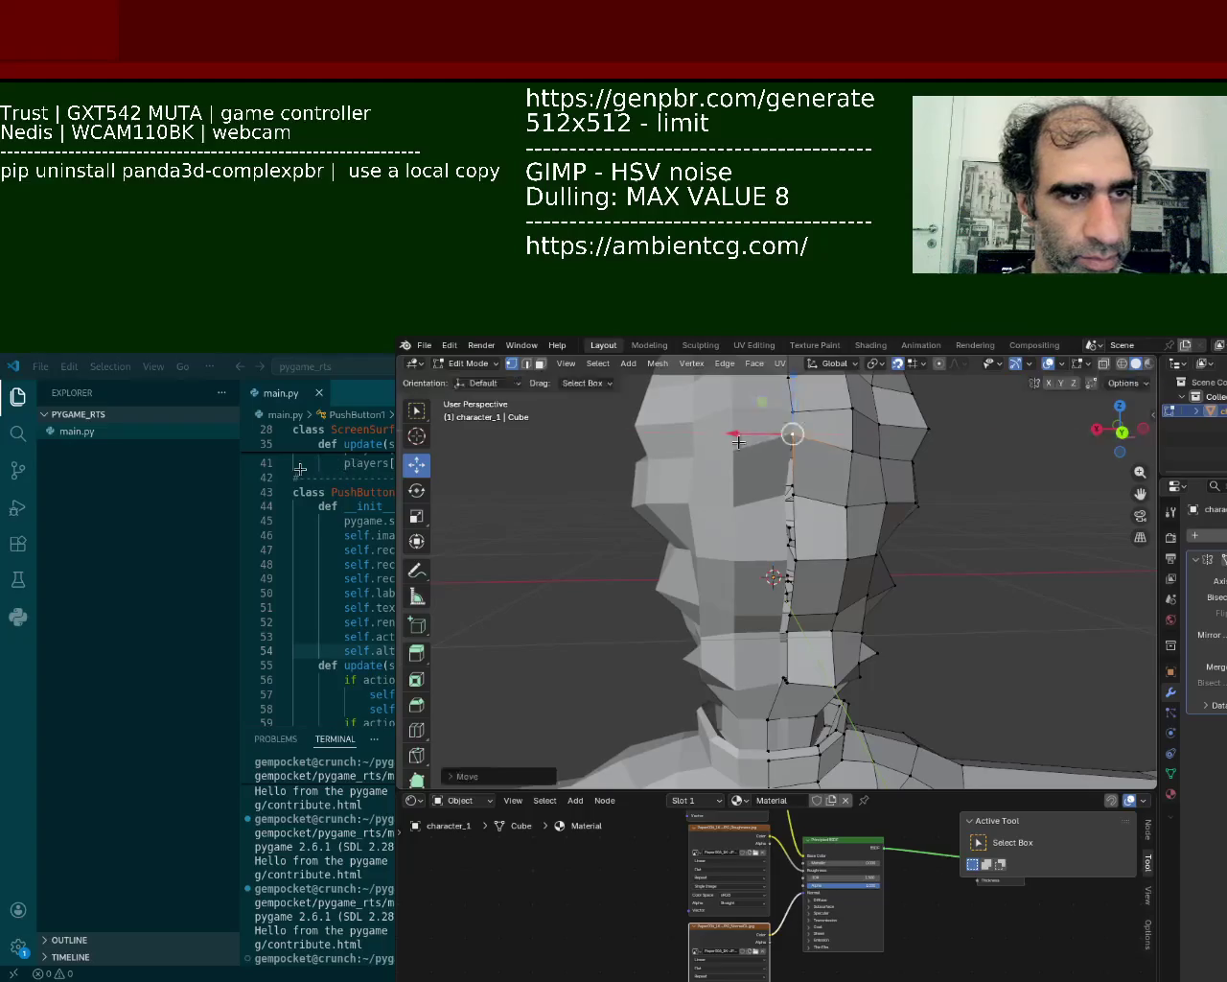
left_click(772, 498)
key("g")
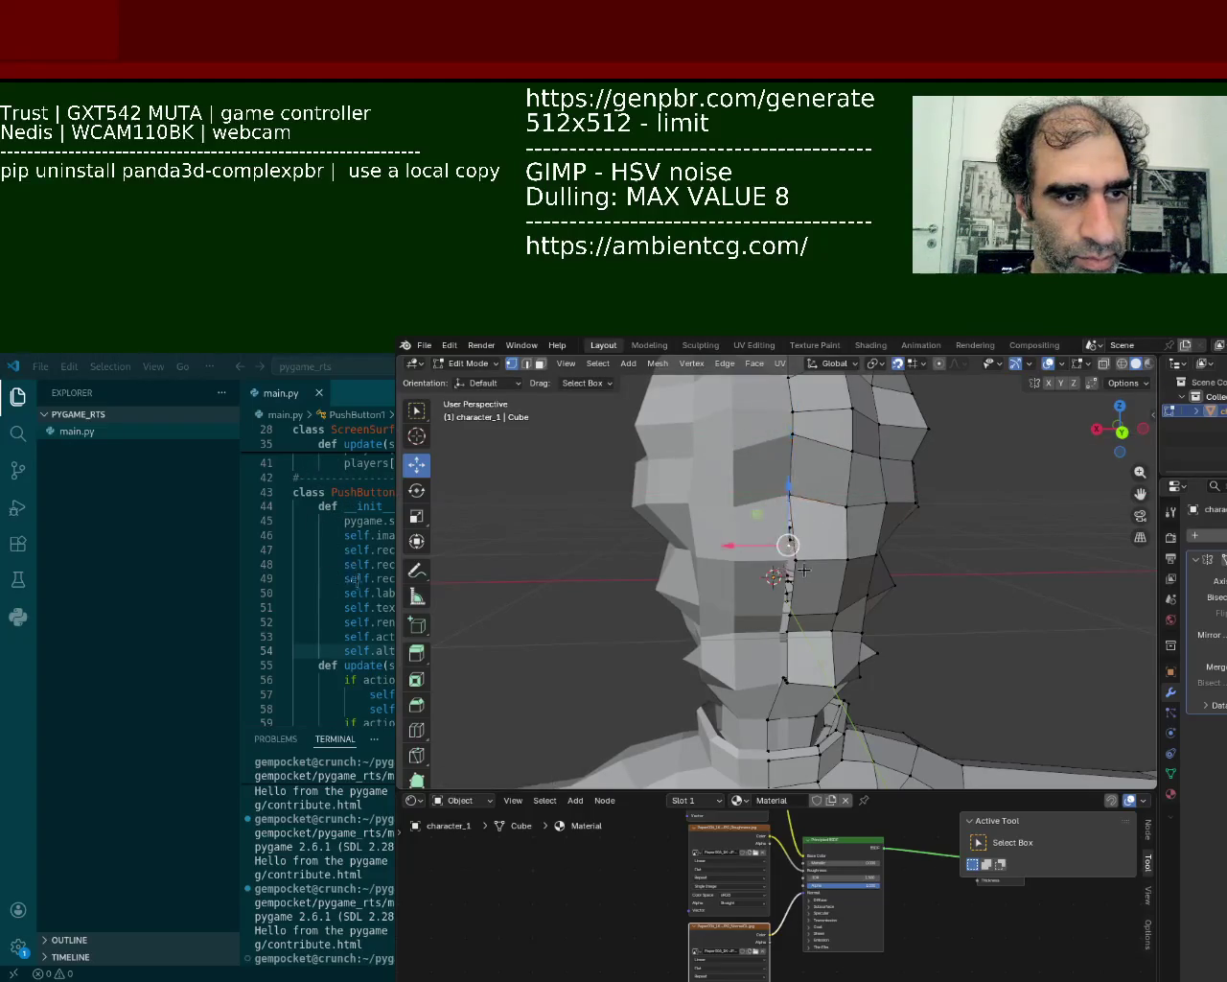
left_click(749, 568)
key("g")
left_click(749, 609)
mouse_move(749, 609)
middle_mouse_down()
mouse_move(804, 579)
mouse_move(772, 589)
mouse_move(833, 518)
middle_mouse_up()
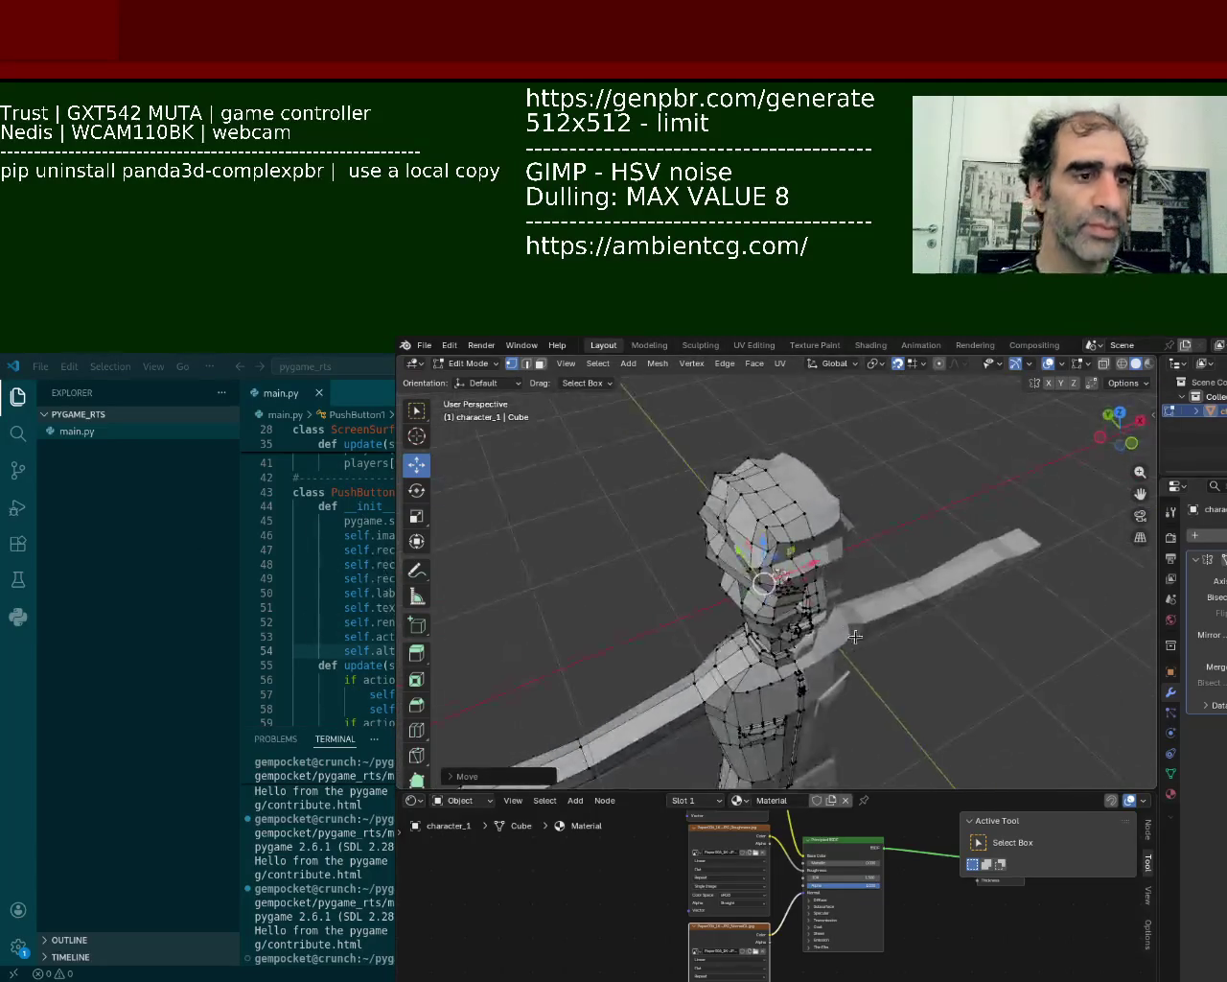
- Select the top-of-head vertex and raise it along Z
mouse_move(834, 518)
middle_mouse_down()
mouse_move(819, 545)
mouse_move(858, 627)
middle_mouse_up()
scroll(819, 546, "down", 5)
scroll(858, 627, "up", 3)
scroll(783, 506, "up", 2)
scroll(783, 506, "up", 3)
mouse_move(783, 507)
middle_mouse_down()
mouse_move(1004, 515)
mouse_move(718, 600)
mouse_move(869, 669)
mouse_move(857, 647)
middle_mouse_up()
scroll(853, 662, "up", 2)
right_click(845, 641, "shift")
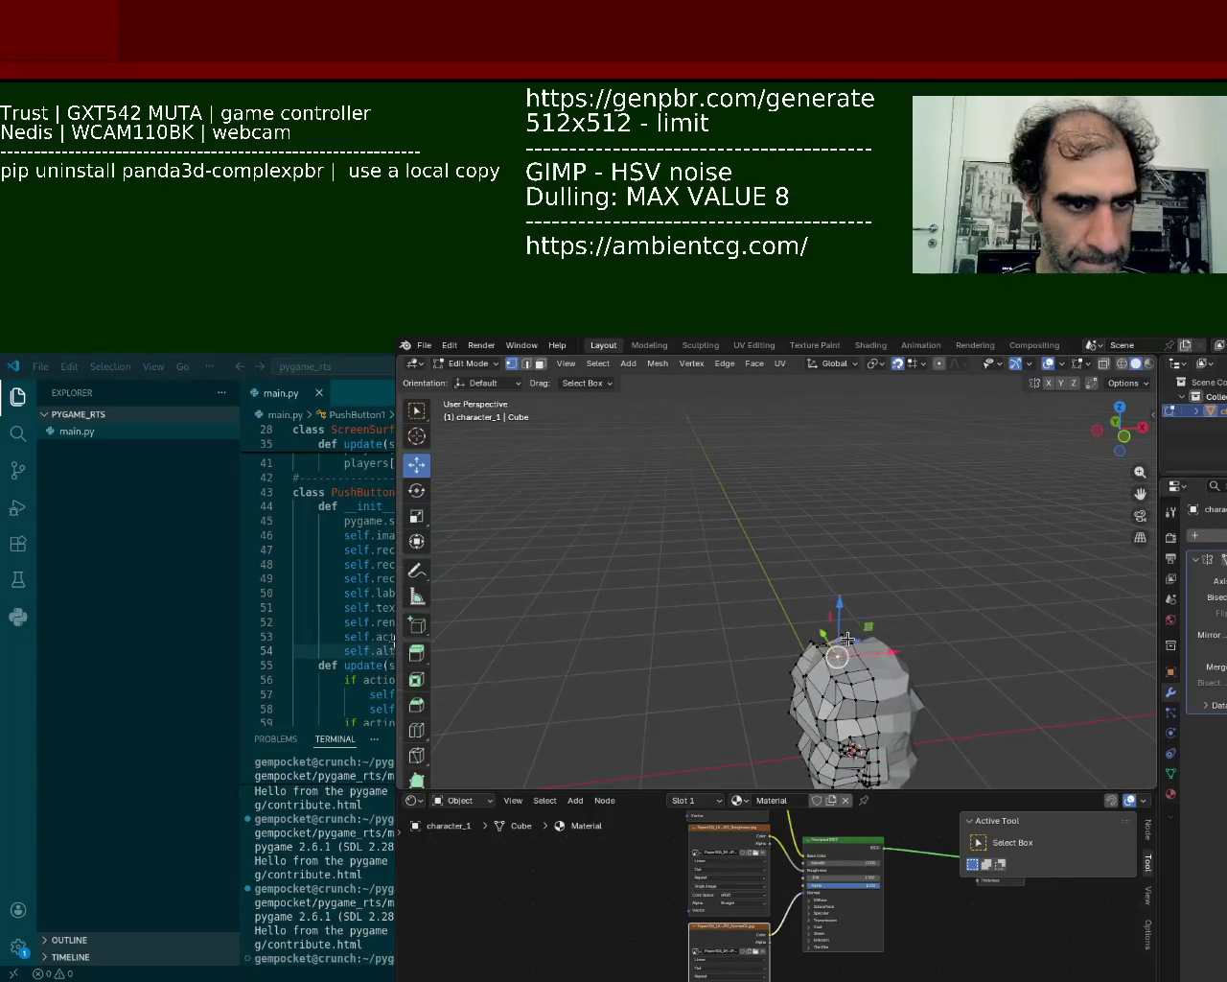
key("g")
key("z")
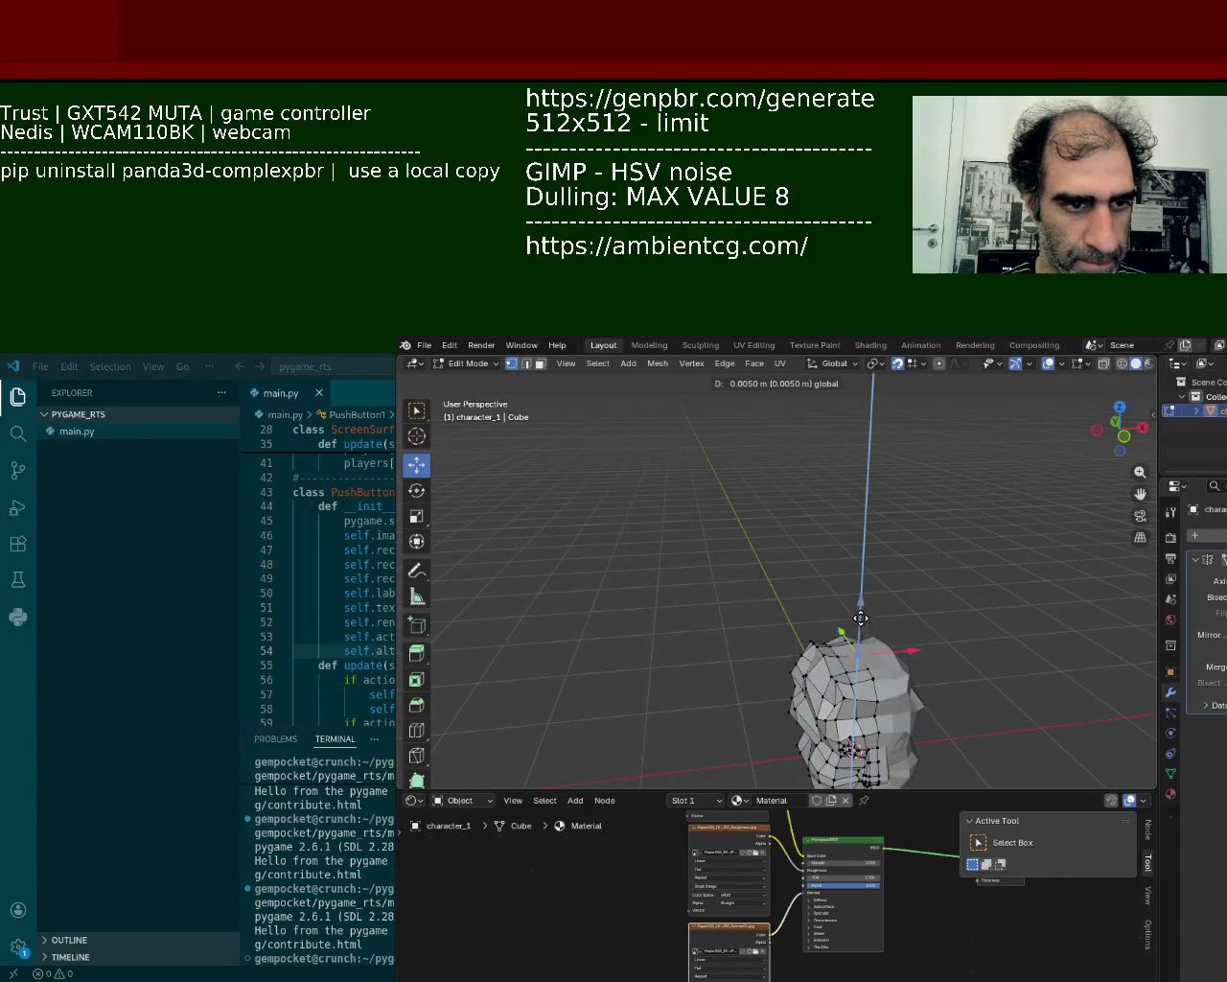
left_click(862, 607)
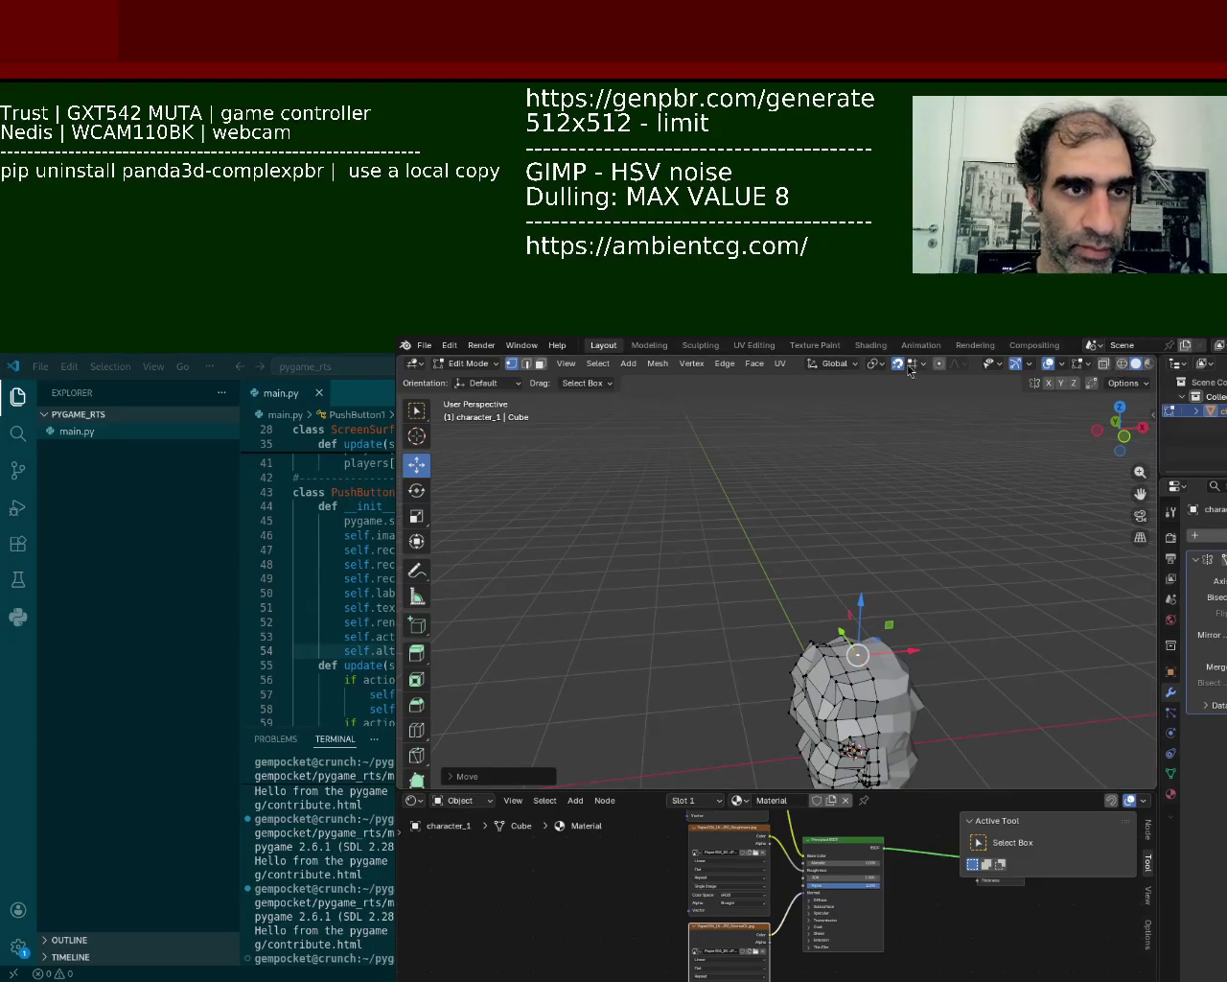
- Raise the top-of-head vertex four more times in small Z-locked moves
key("g")
key("z")
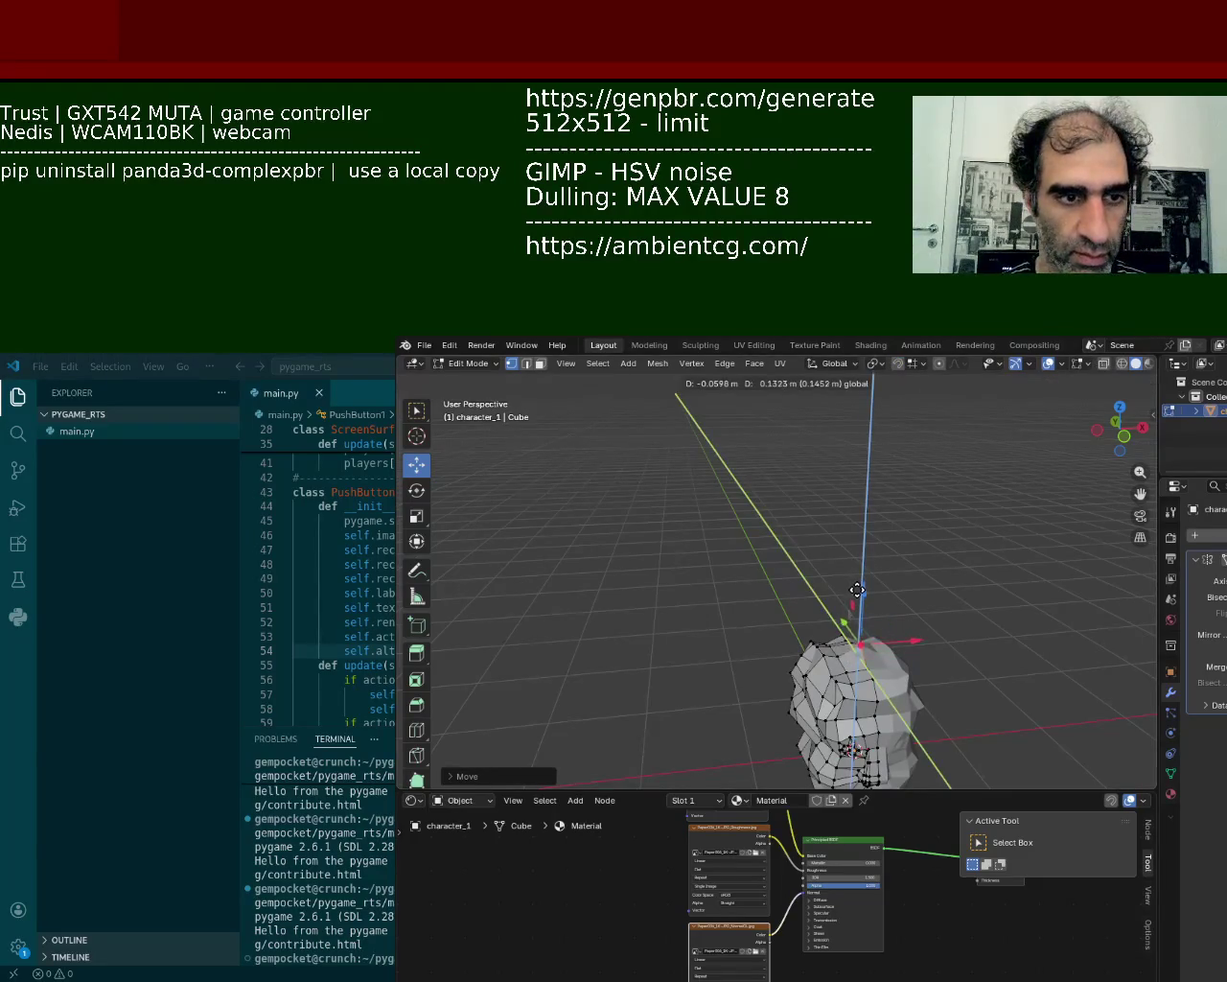
left_click(860, 585)
key("g")
key("z")
left_click(862, 597)
key("g")
key("z")
left_click(867, 626)
key("g")
key("z")
left_click(870, 617)
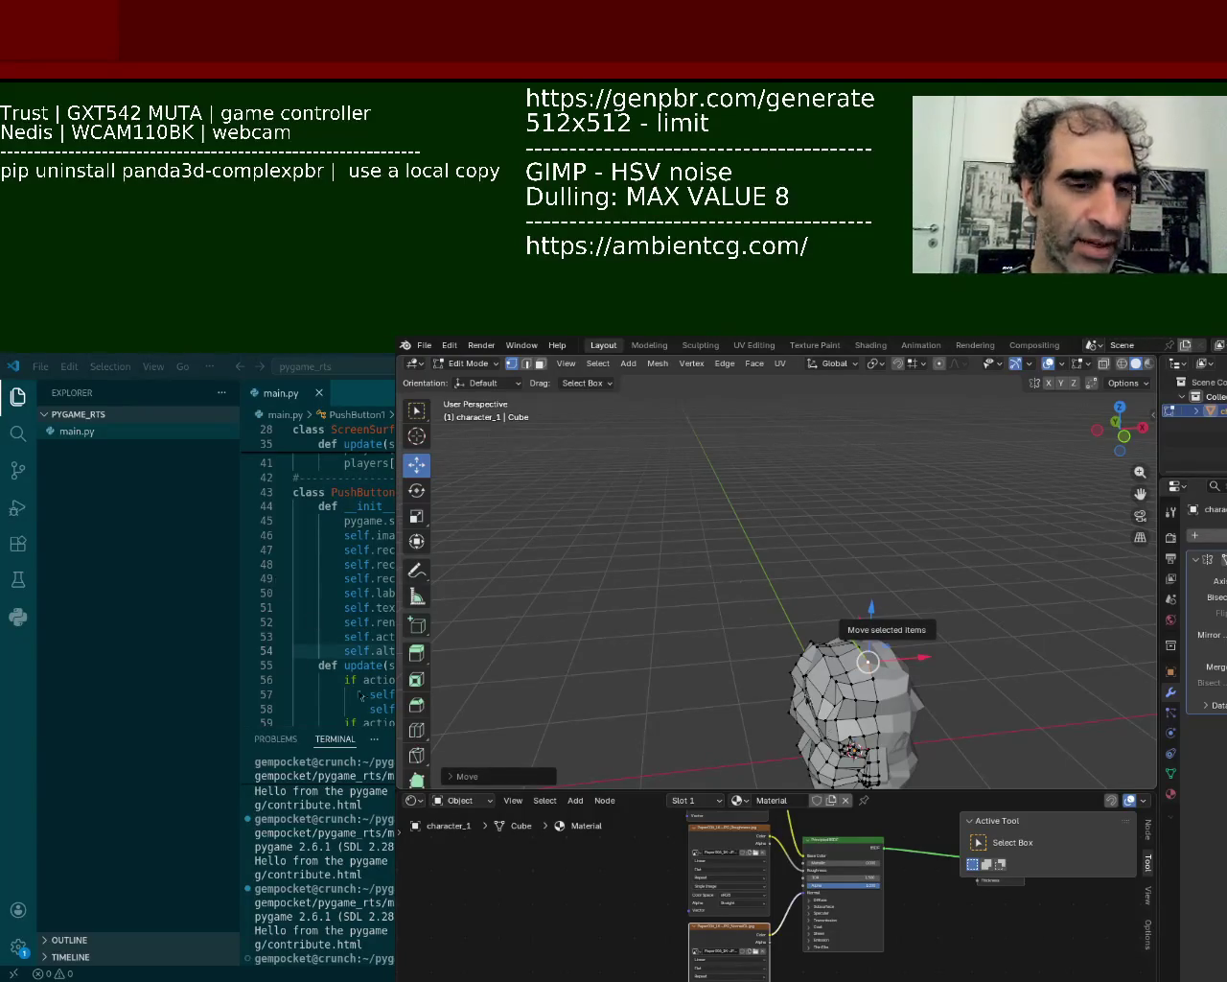
- Adjust vertices on the top and back of the head
scroll(905, 514, "up", 3)
scroll(921, 496, "up", 2)
middle_click_drag(922, 496, 933, 477)
left_click_drag(933, 478, 935, 471)
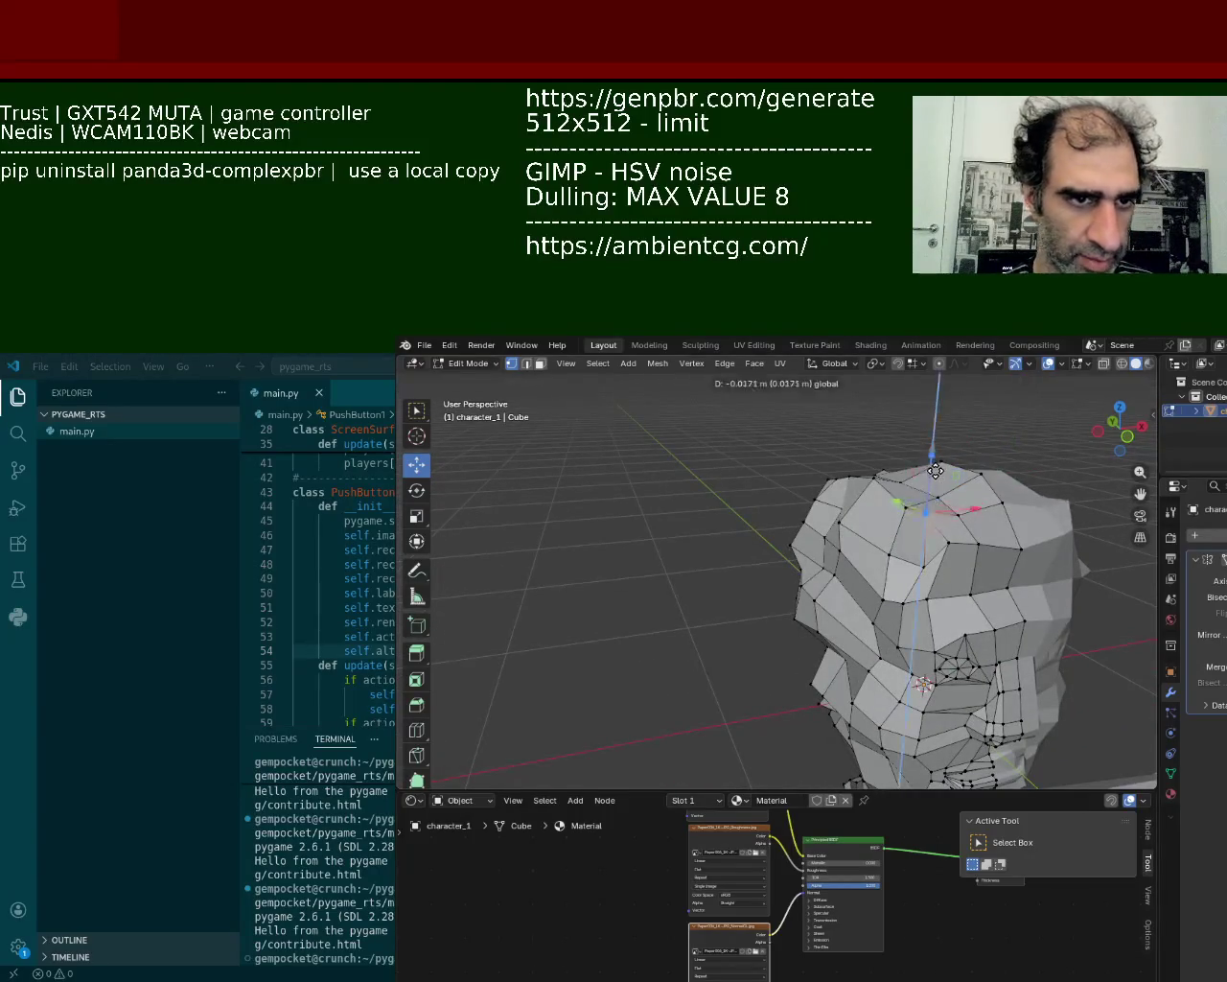
left_click(884, 480)
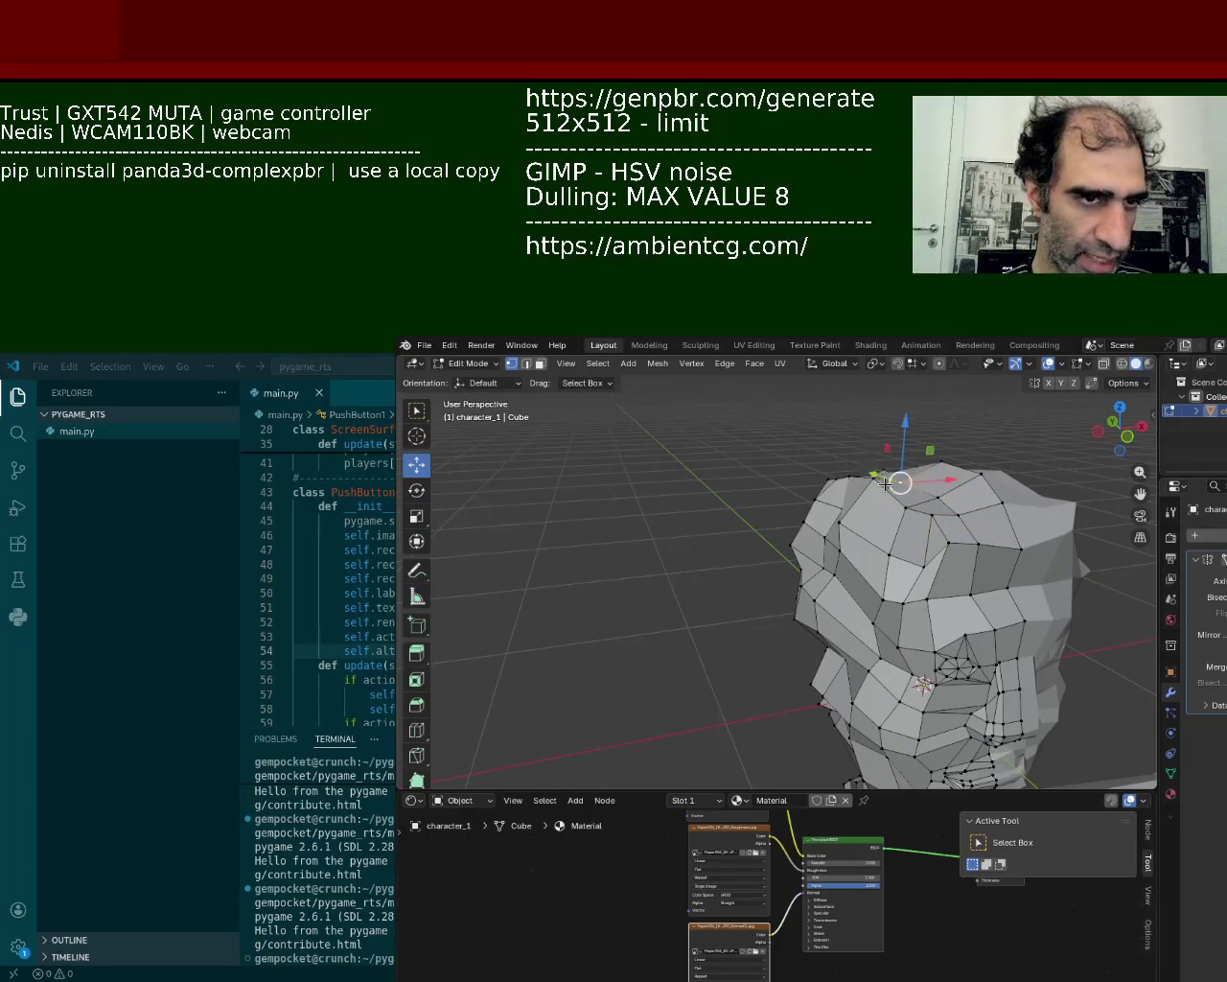
middle_click_drag(885, 482, 891, 484)
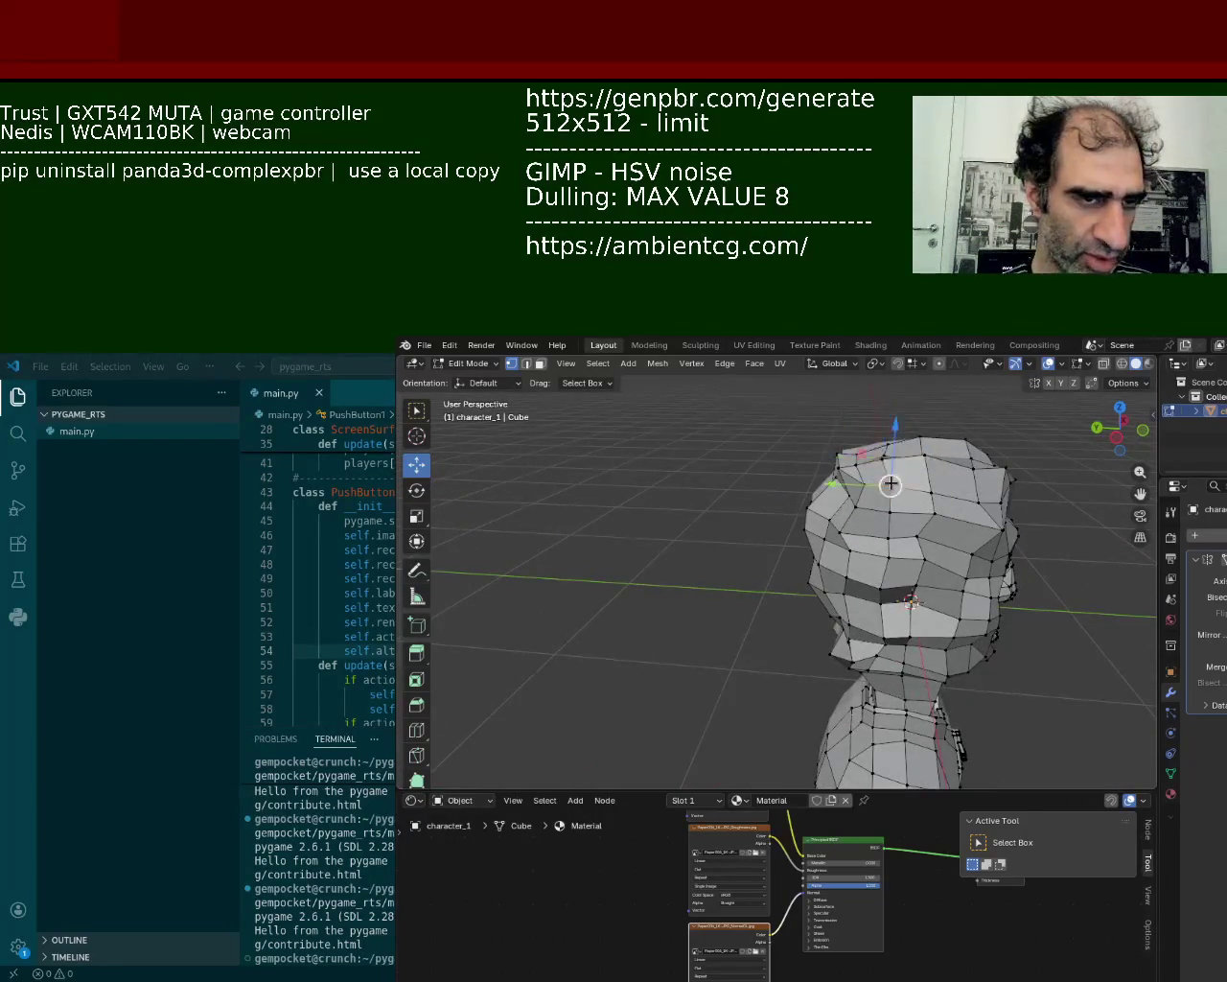
left_click_drag(891, 484, 884, 479)
- Push a side-of-head vertex along X and nudge it slightly sideways
mouse_move(884, 480)
middle_mouse_down()
mouse_move(903, 602)
mouse_move(801, 535)
mouse_move(849, 568)
middle_mouse_up()
left_click_drag(856, 571, 878, 594)
middle_click_drag(877, 595, 875, 562)
left_click_drag(893, 542, 902, 542)
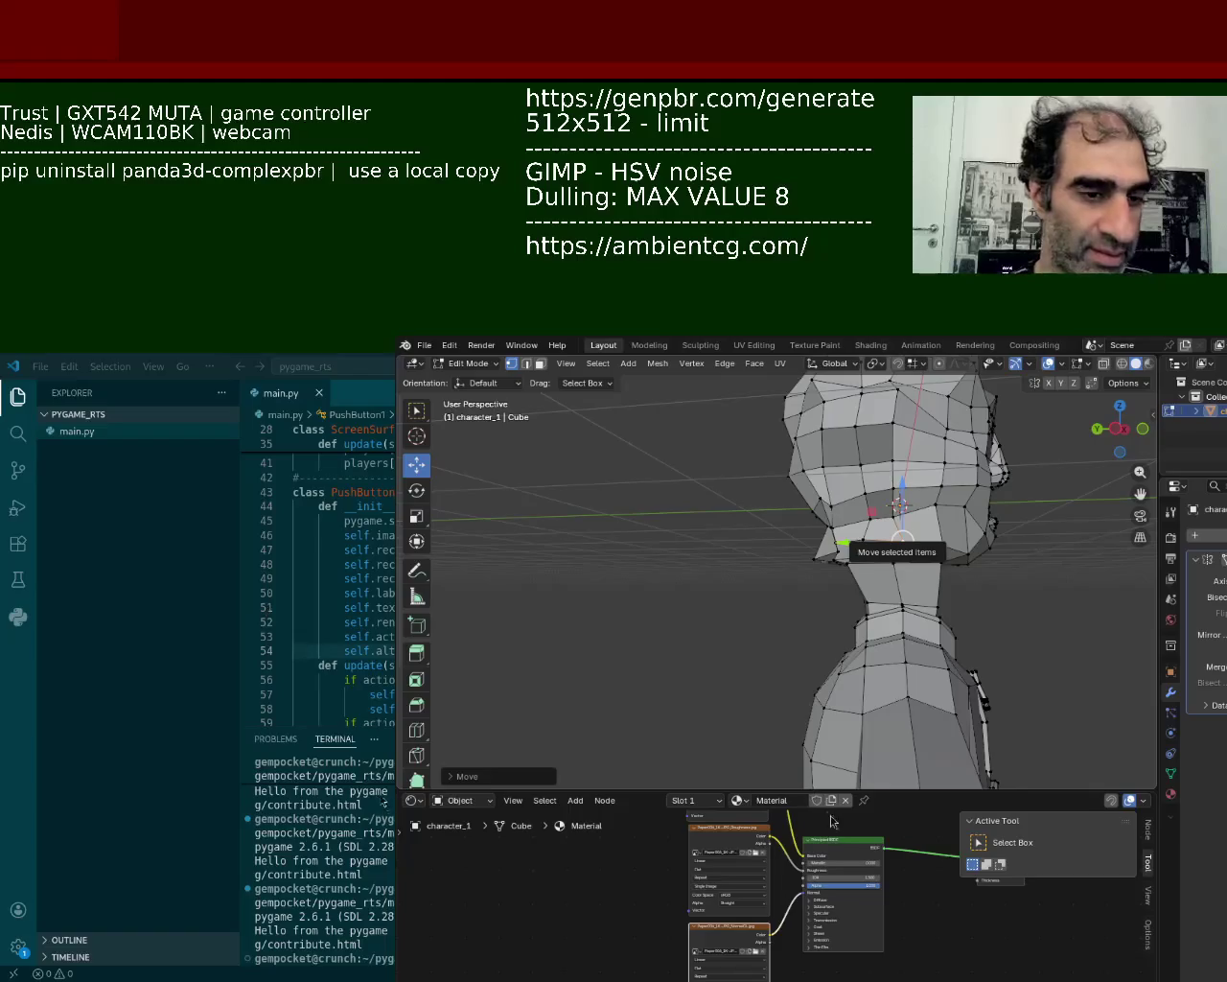
- Move a lower-face vertex vertically with a Z-locked move
mouse_move(844, 782)
middle_mouse_down()
mouse_move(931, 600)
mouse_move(774, 579)
middle_mouse_up()
scroll(931, 599, "up", 4)
left_click(802, 605)
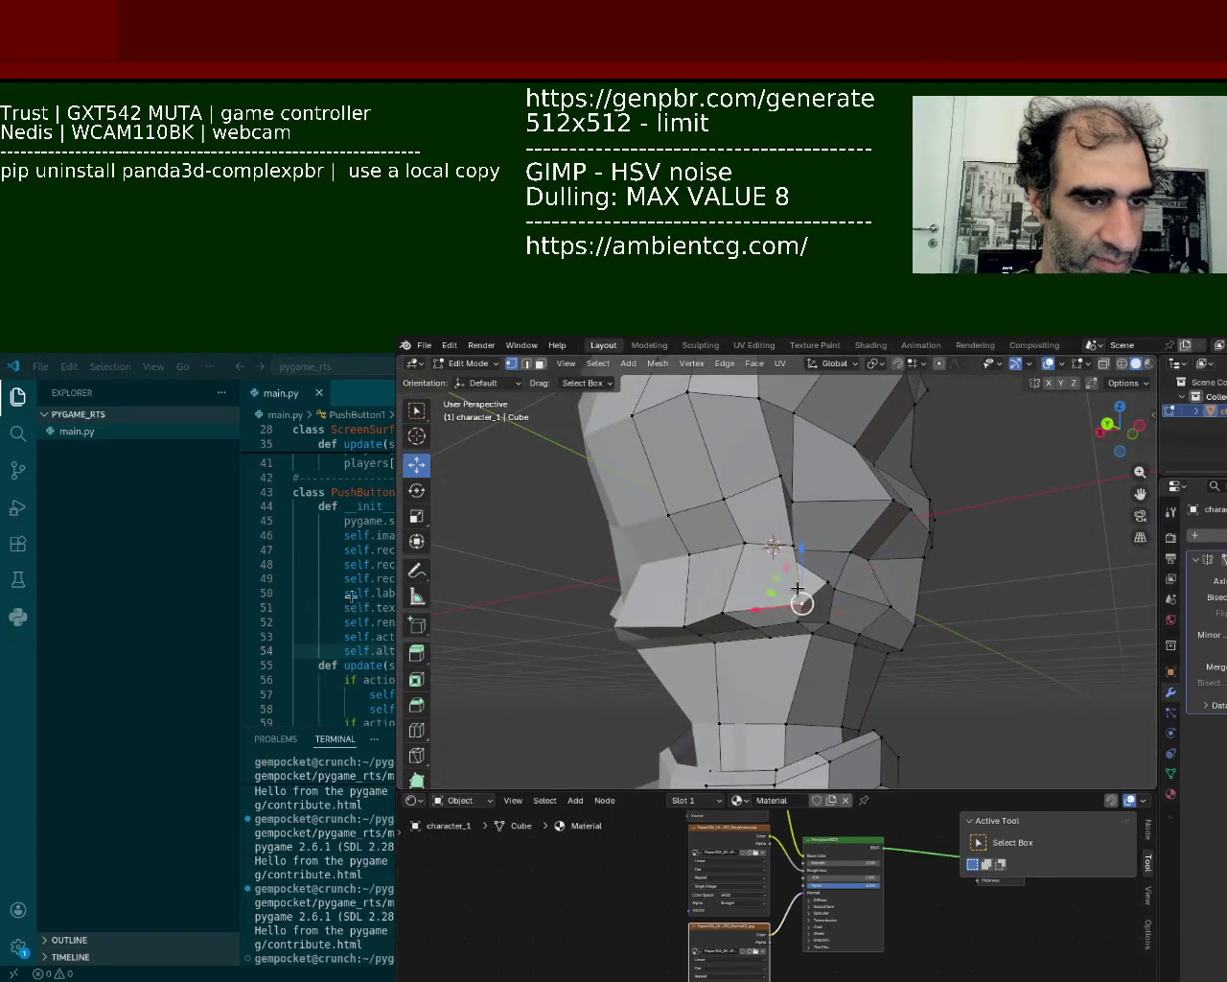
mouse_move(802, 604)
left_mouse_down()
mouse_move(764, 612)
mouse_move(799, 557)
left_mouse_up()
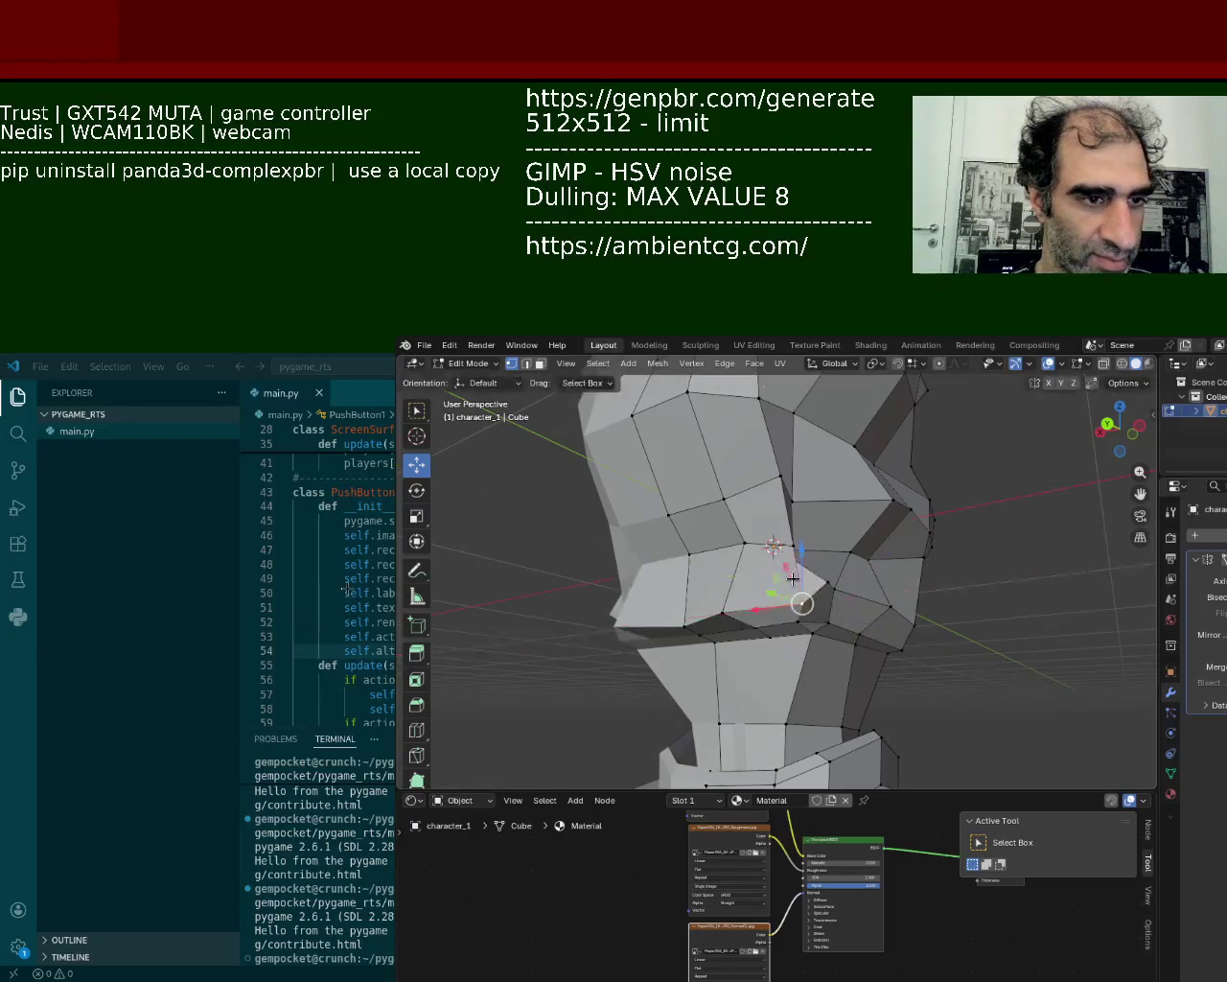
key("z")
left_click(799, 557)
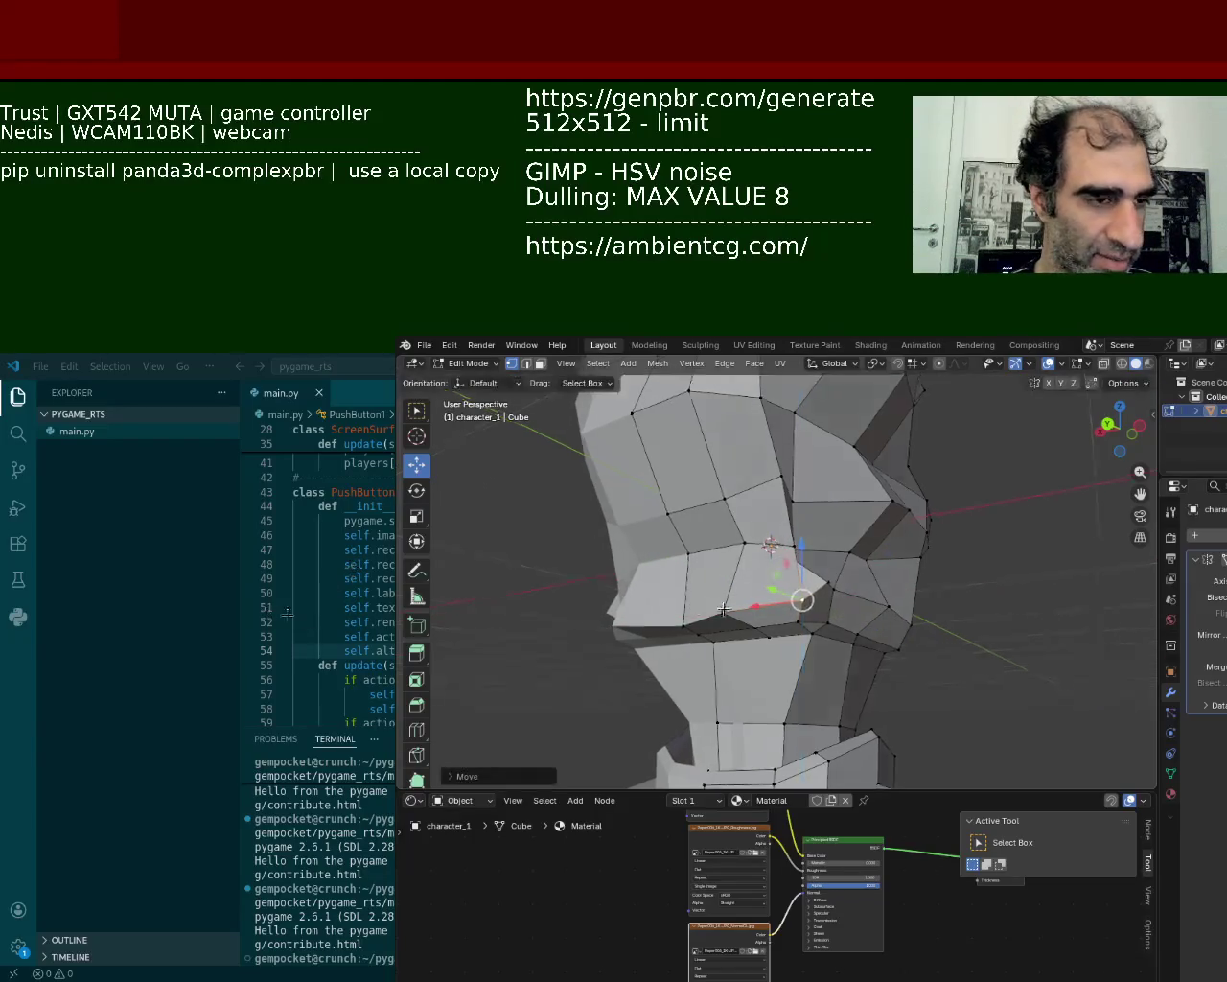
- Shift two more face vertices, one vertically and one slightly left
middle_click_drag(799, 557, 696, 553)
left_click(685, 611)
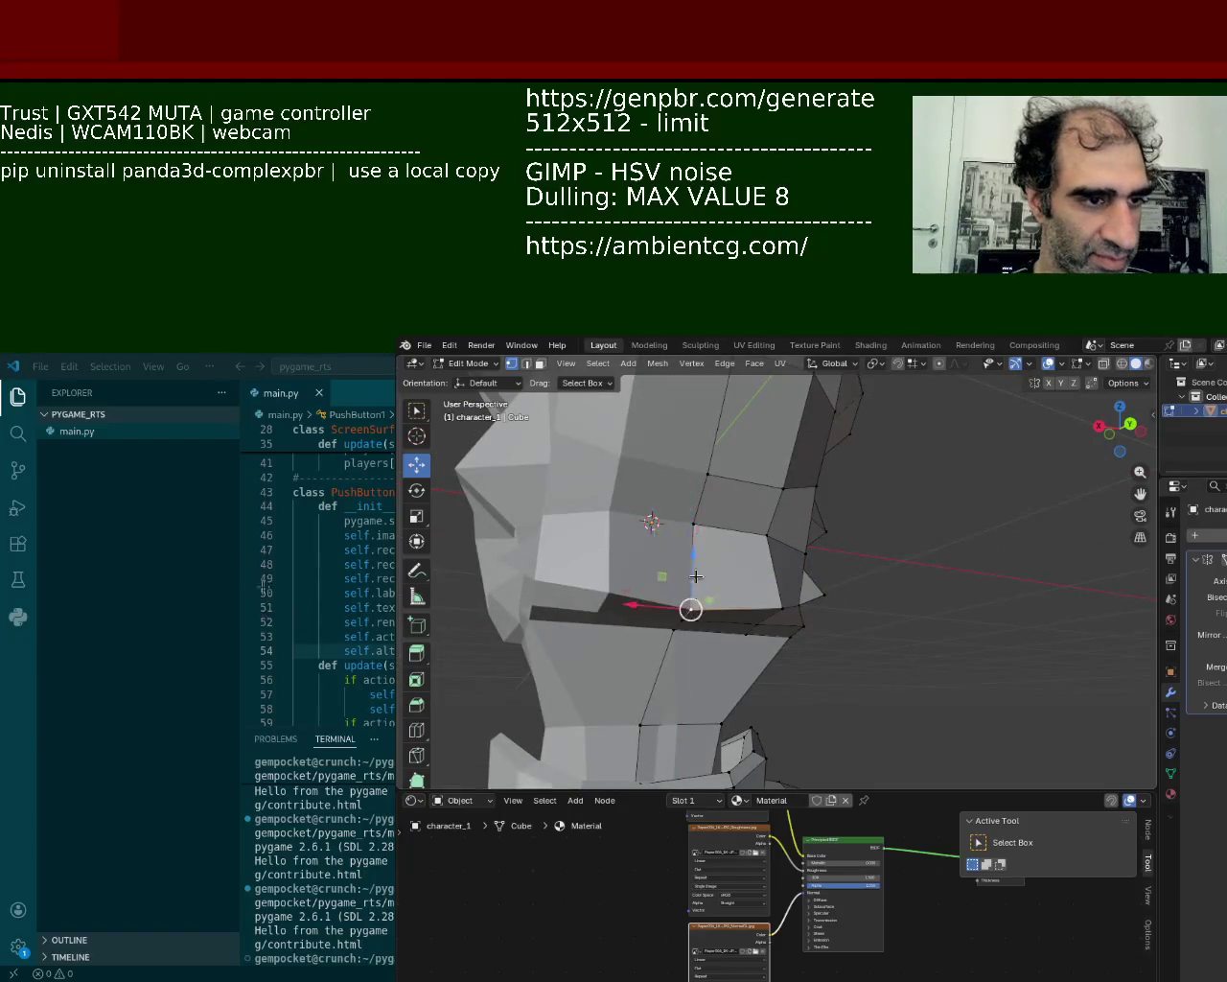
middle_click_drag(685, 611, 686, 575)
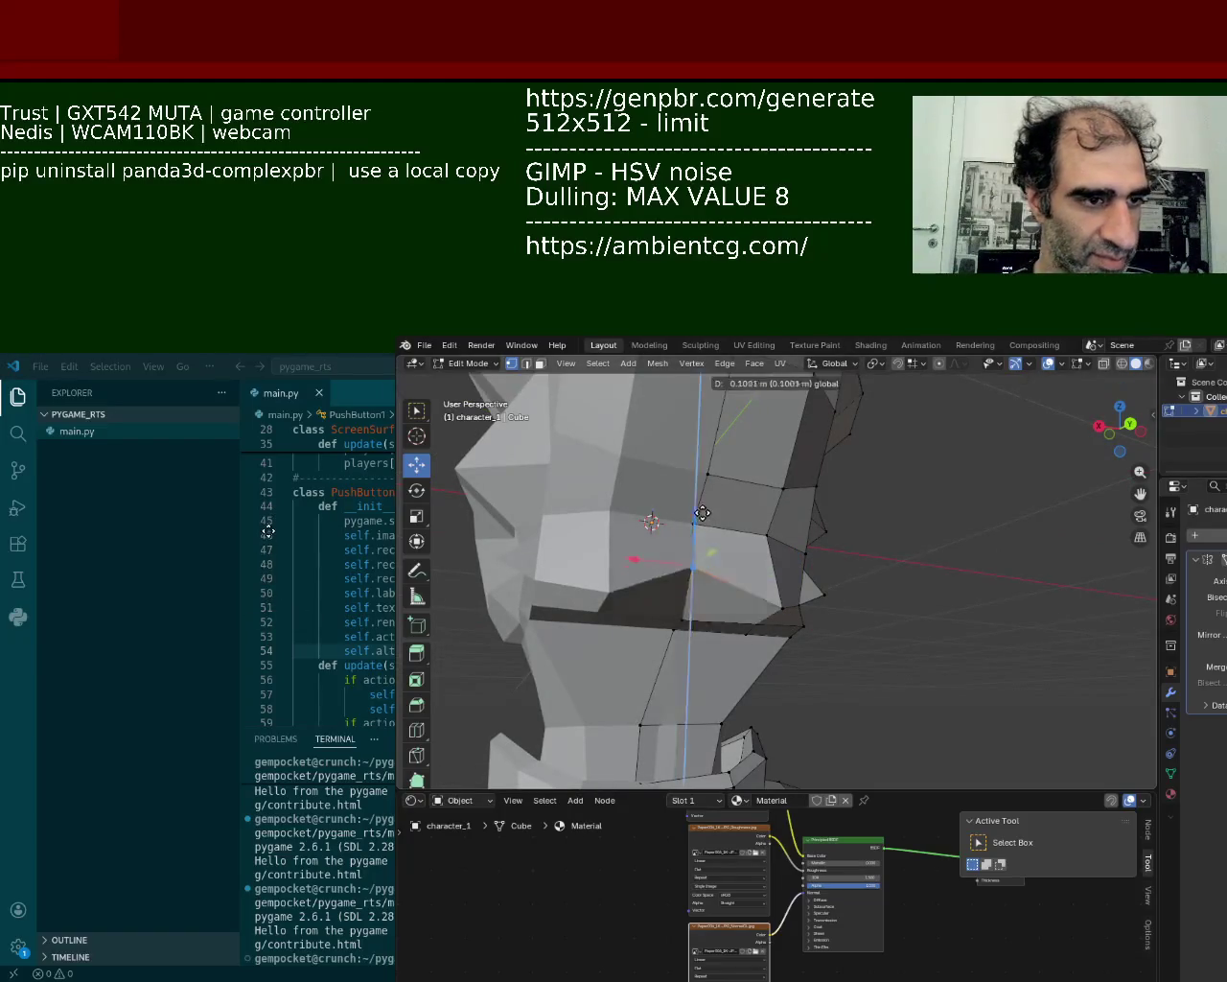
left_click(772, 587)
mouse_move(772, 587)
middle_mouse_down()
mouse_move(690, 560)
mouse_move(706, 601)
mouse_move(565, 619)
mouse_move(690, 585)
middle_mouse_up()
left_click(707, 600)
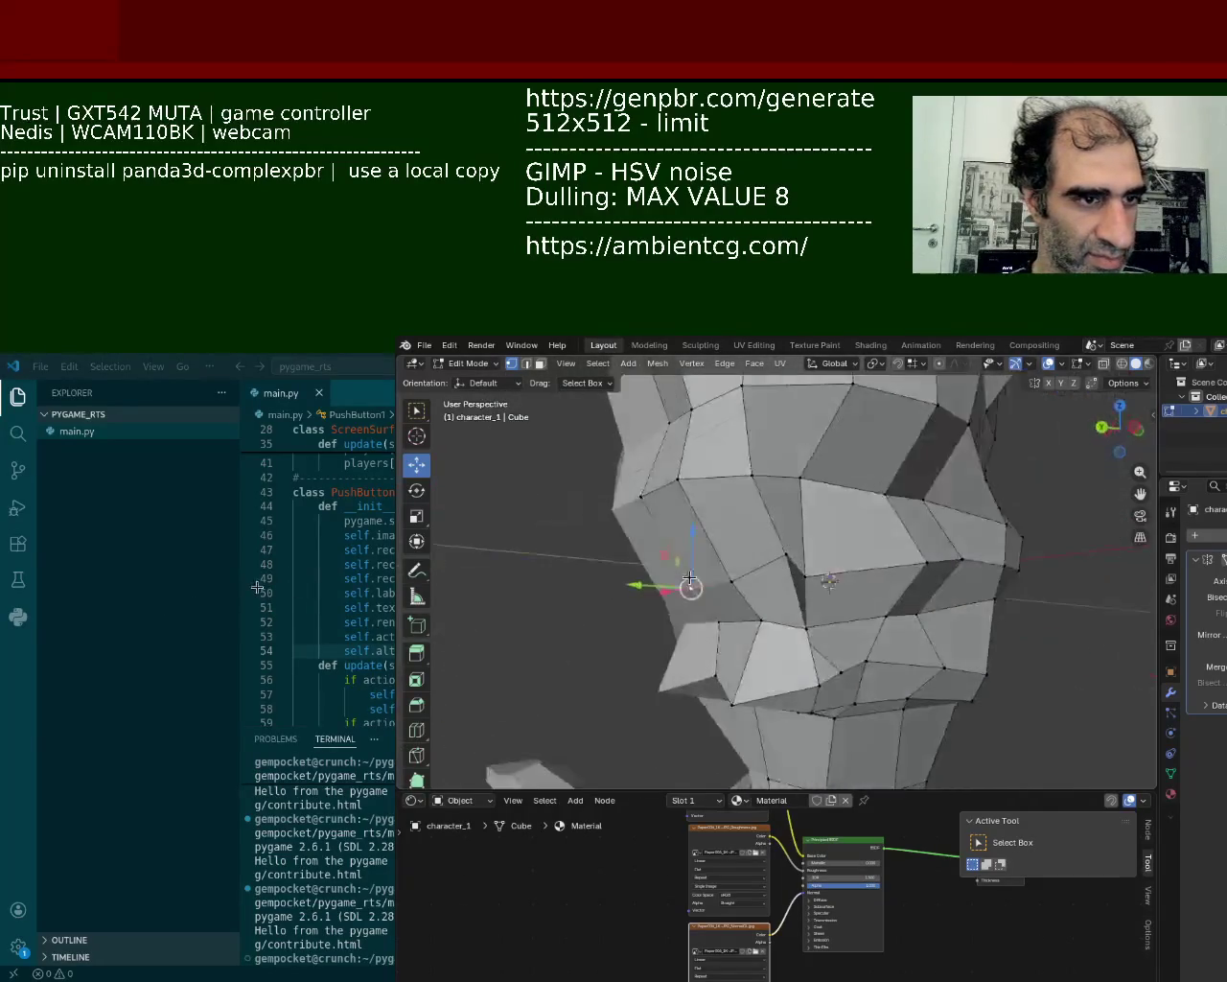
left_click_drag(690, 583, 667, 590)
- Pull a jaw vertex upward with the move gizmo
mouse_move(666, 590)
middle_mouse_down()
mouse_move(760, 653)
mouse_move(709, 575)
mouse_move(671, 561)
mouse_move(734, 537)
mouse_move(702, 585)
middle_mouse_up()
scroll(719, 566, "up", 3)
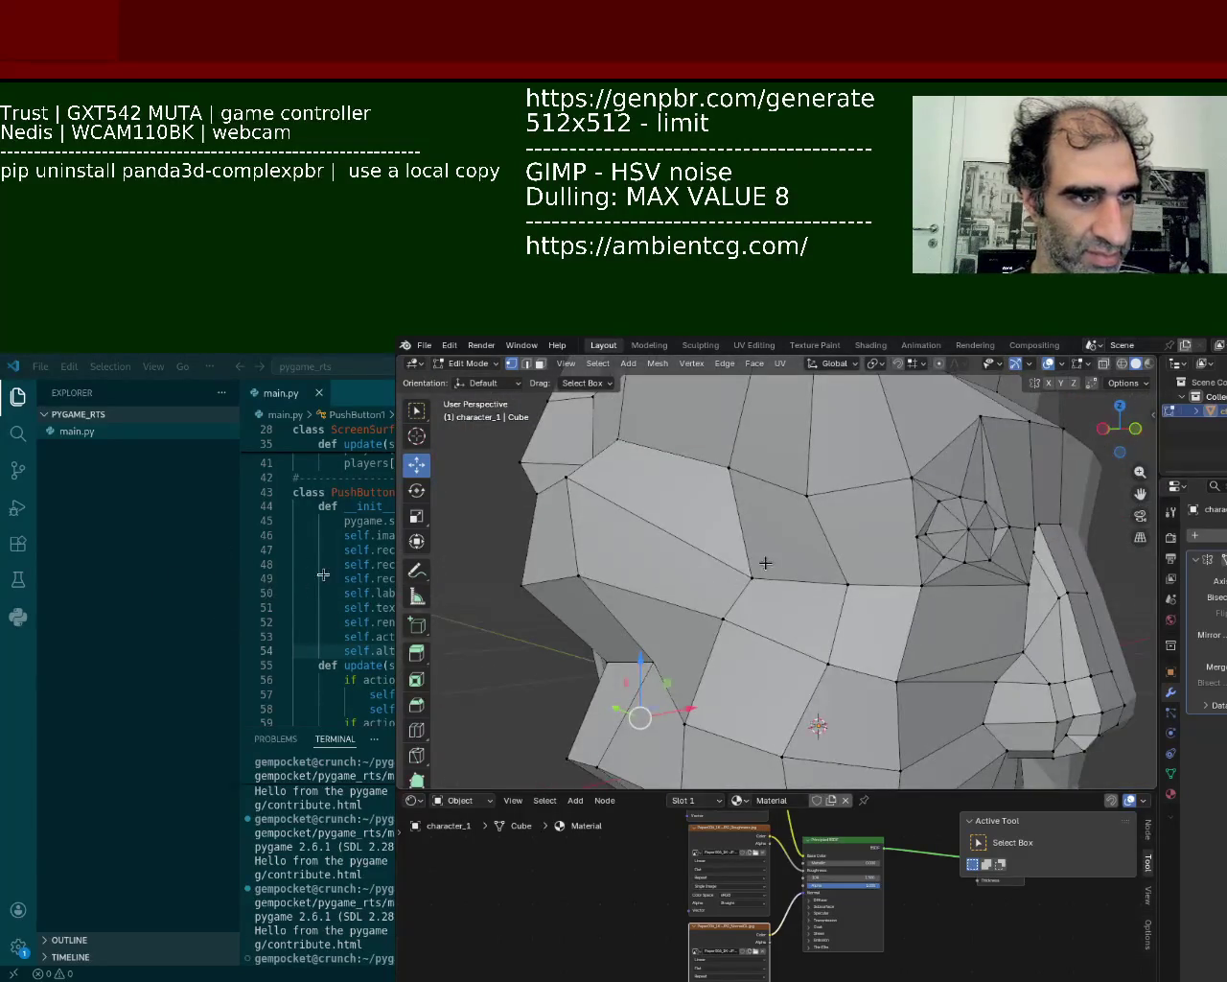
left_click_drag(752, 578, 756, 522)
mouse_move(756, 522)
middle_mouse_down()
mouse_move(696, 530)
mouse_move(710, 557)
mouse_move(803, 552)
mouse_move(809, 523)
mouse_move(765, 515)
mouse_move(878, 585)
middle_mouse_up()
scroll(810, 523, "down", 3)
scroll(765, 515, "up", 3)
scroll(835, 561, "up", 3)
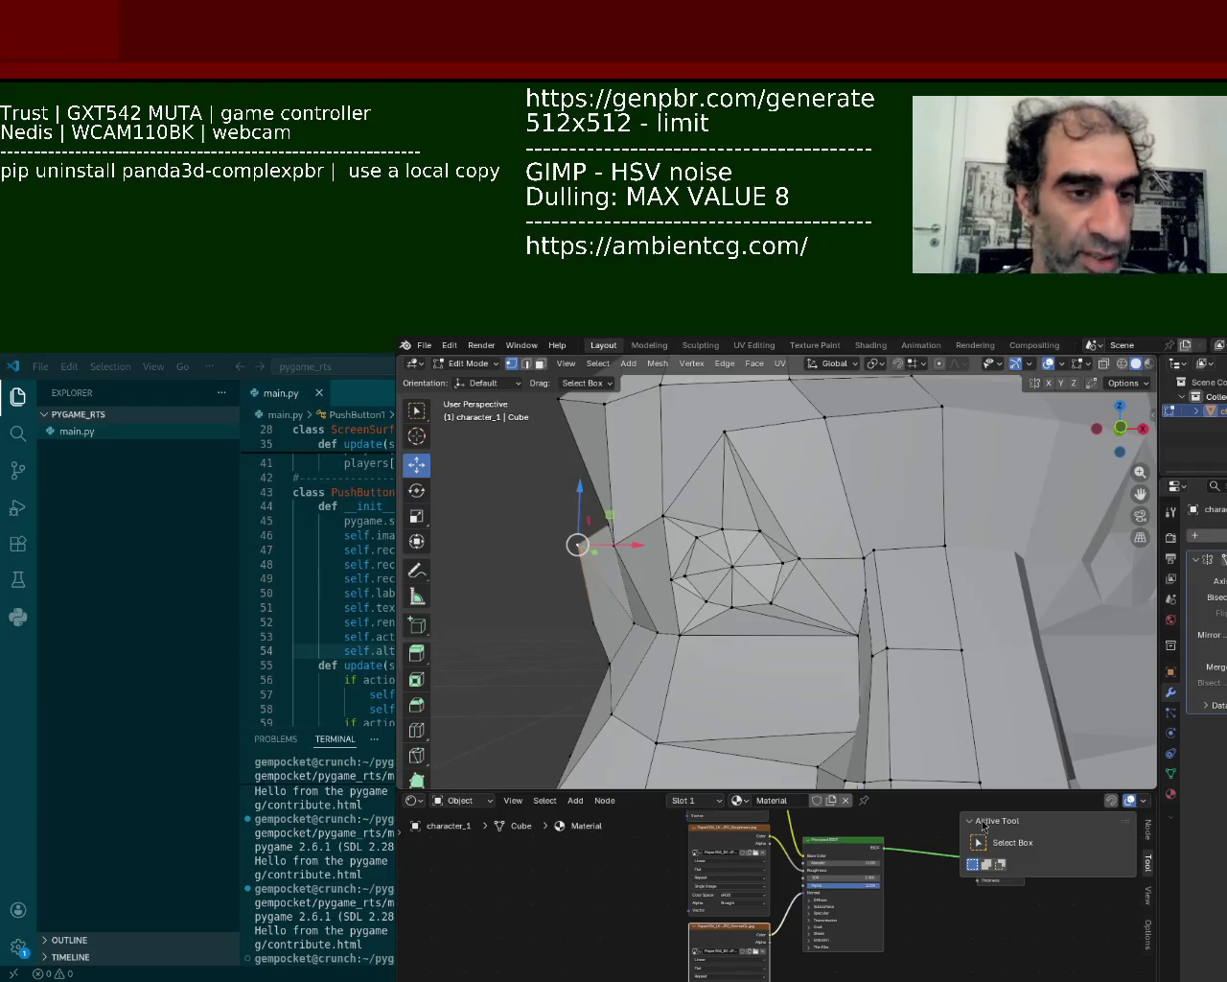
middle_click_drag(847, 584, 736, 561)
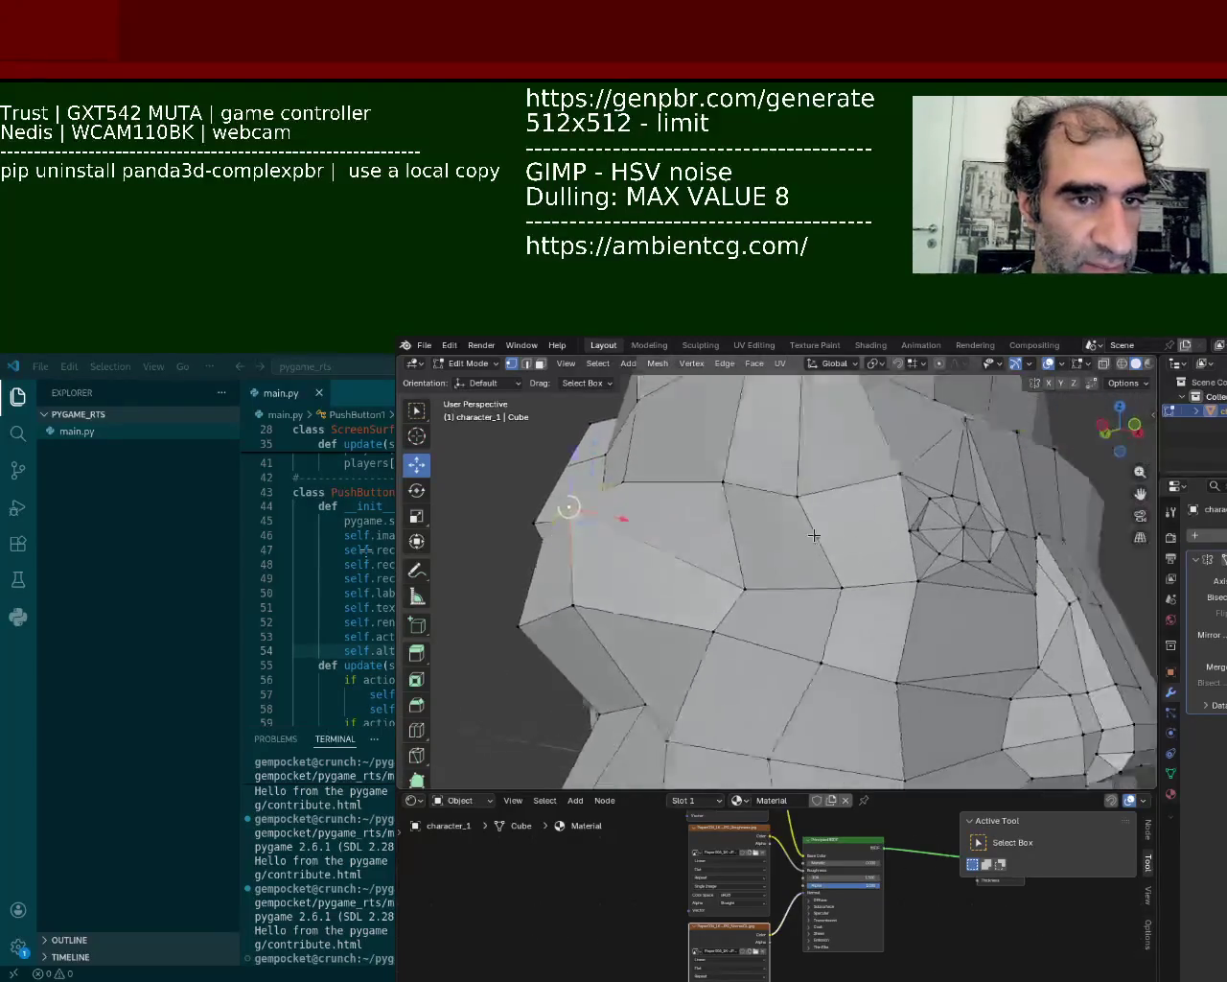
scroll(735, 561, "up", 5)
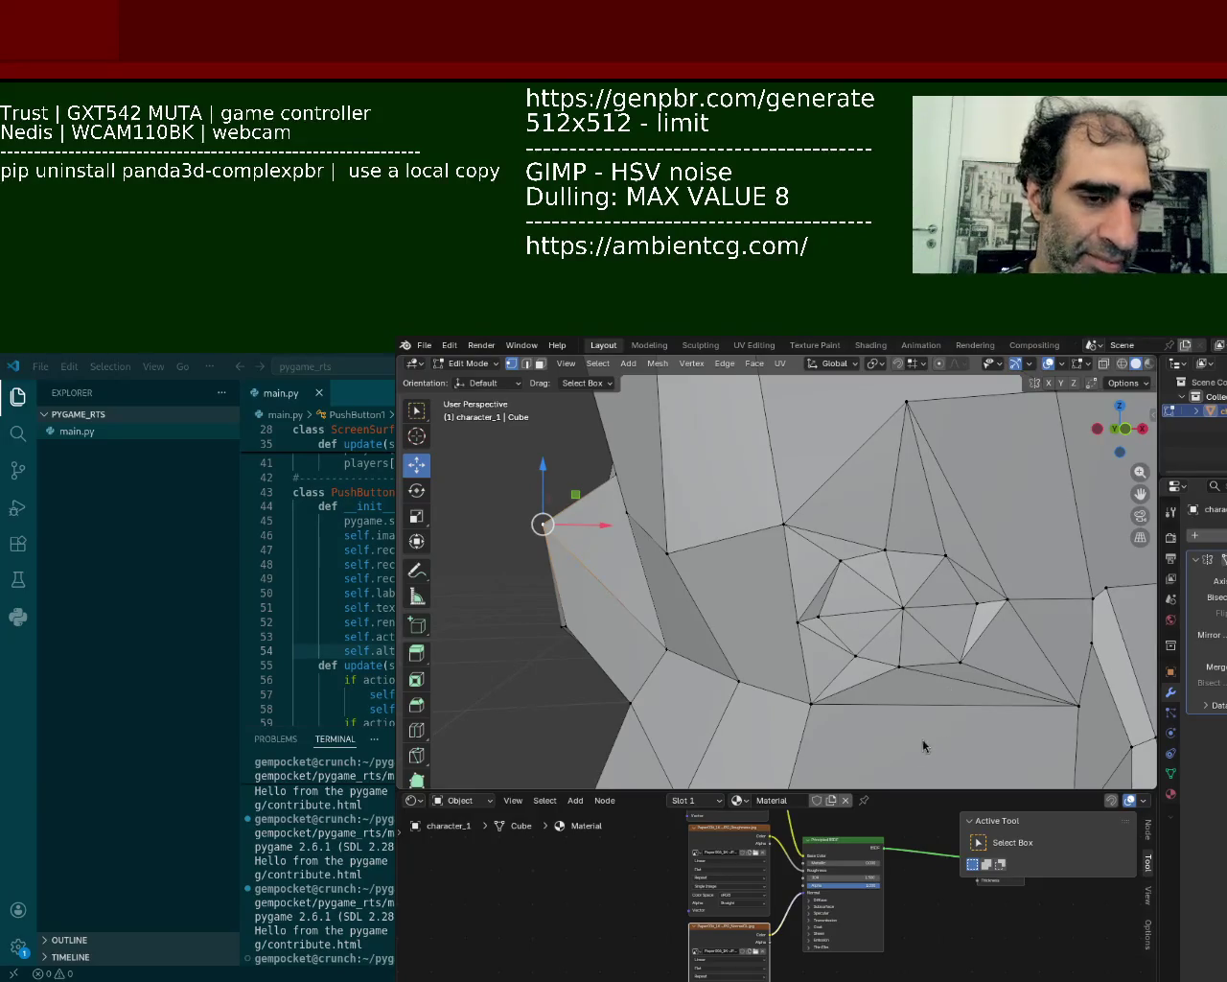
- Raise a vertex beside the eye slightly
left_click(898, 543)
left_click_drag(885, 524, 885, 501)
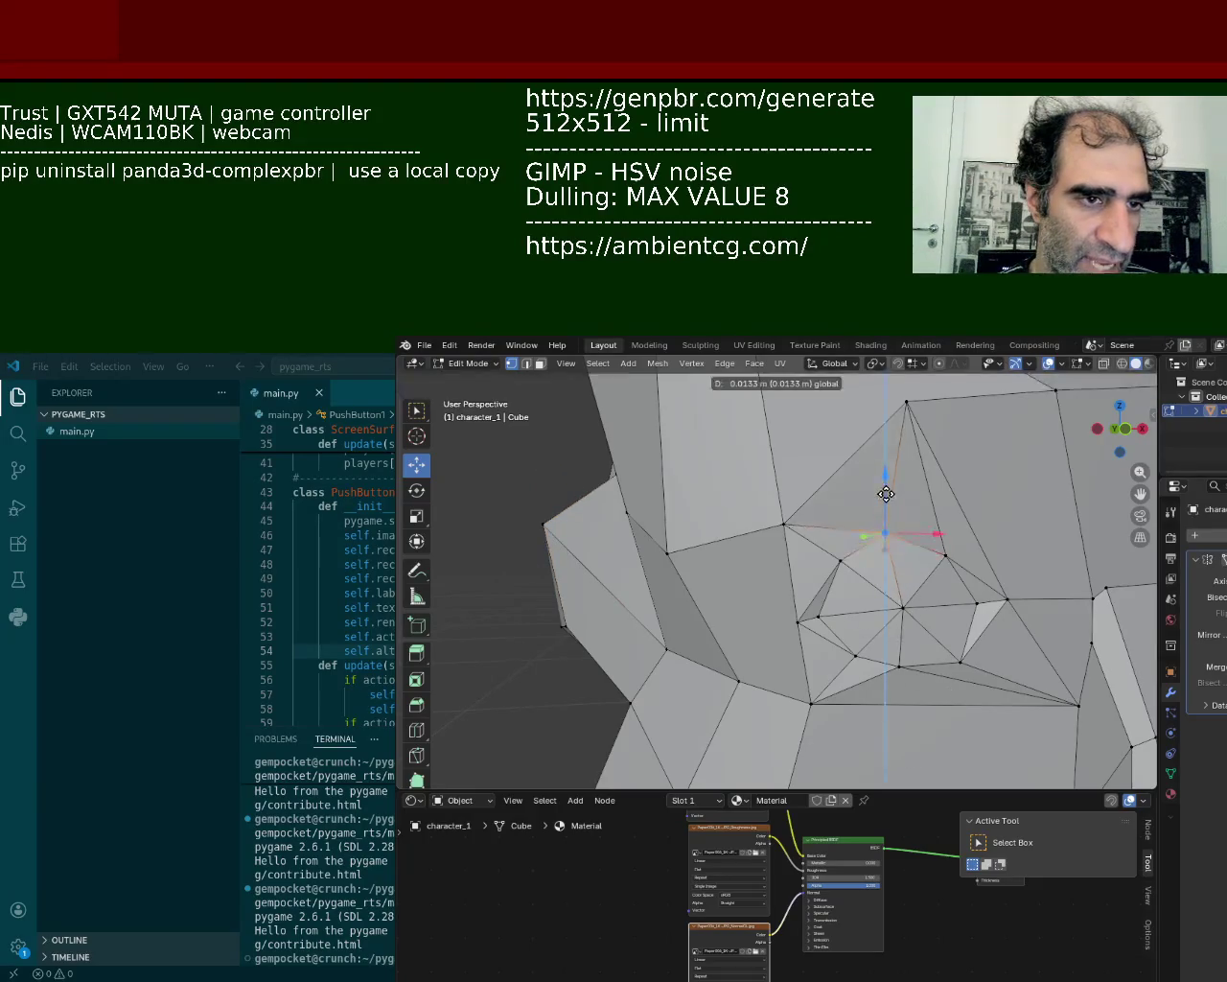
middle_click_drag(923, 576, 981, 663)
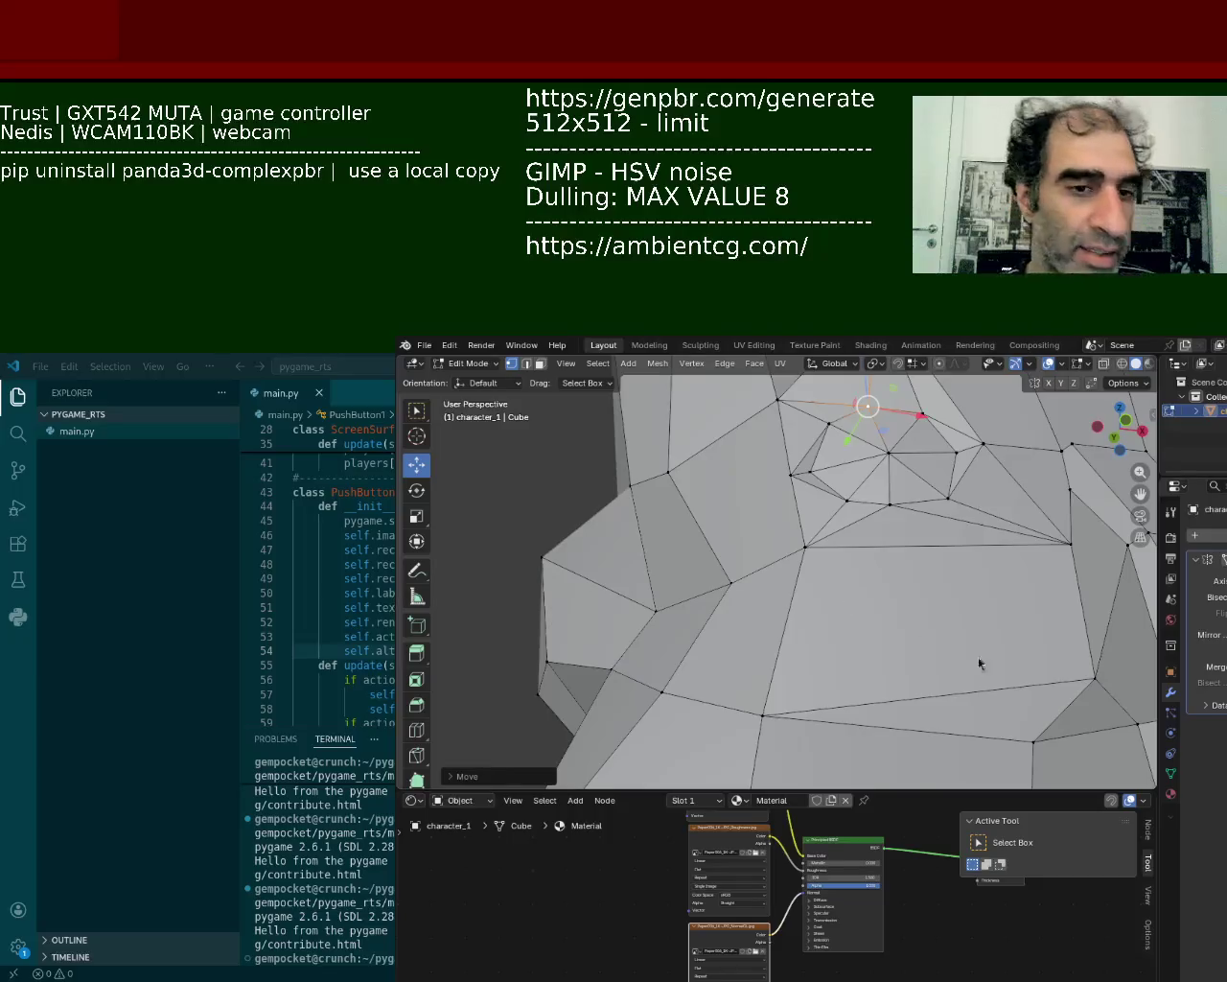
left_click(902, 534)
mouse_move(885, 501)
middle_mouse_down()
mouse_move(1041, 625)
mouse_move(1077, 718)
mouse_move(814, 557)
mouse_move(880, 529)
mouse_move(958, 446)
middle_mouse_up()
- Raise one vertex above the eye and lower its neighbouring vertex slightly
left_click(959, 447)
left_click_drag(959, 447, 965, 387)
left_click(836, 444)
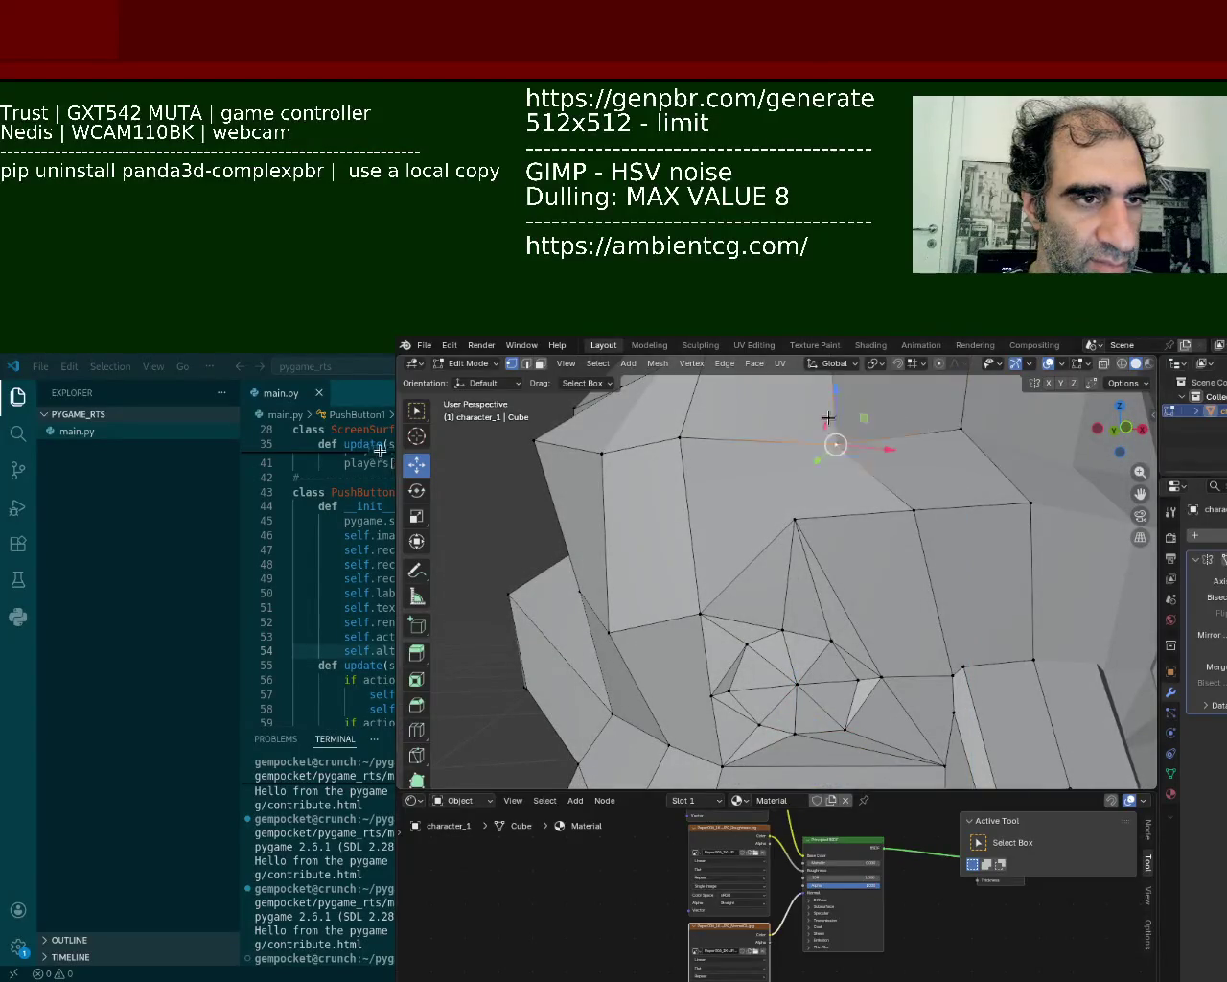
left_click_drag(836, 444, 816, 466)
left_click(800, 517, "ctrl")
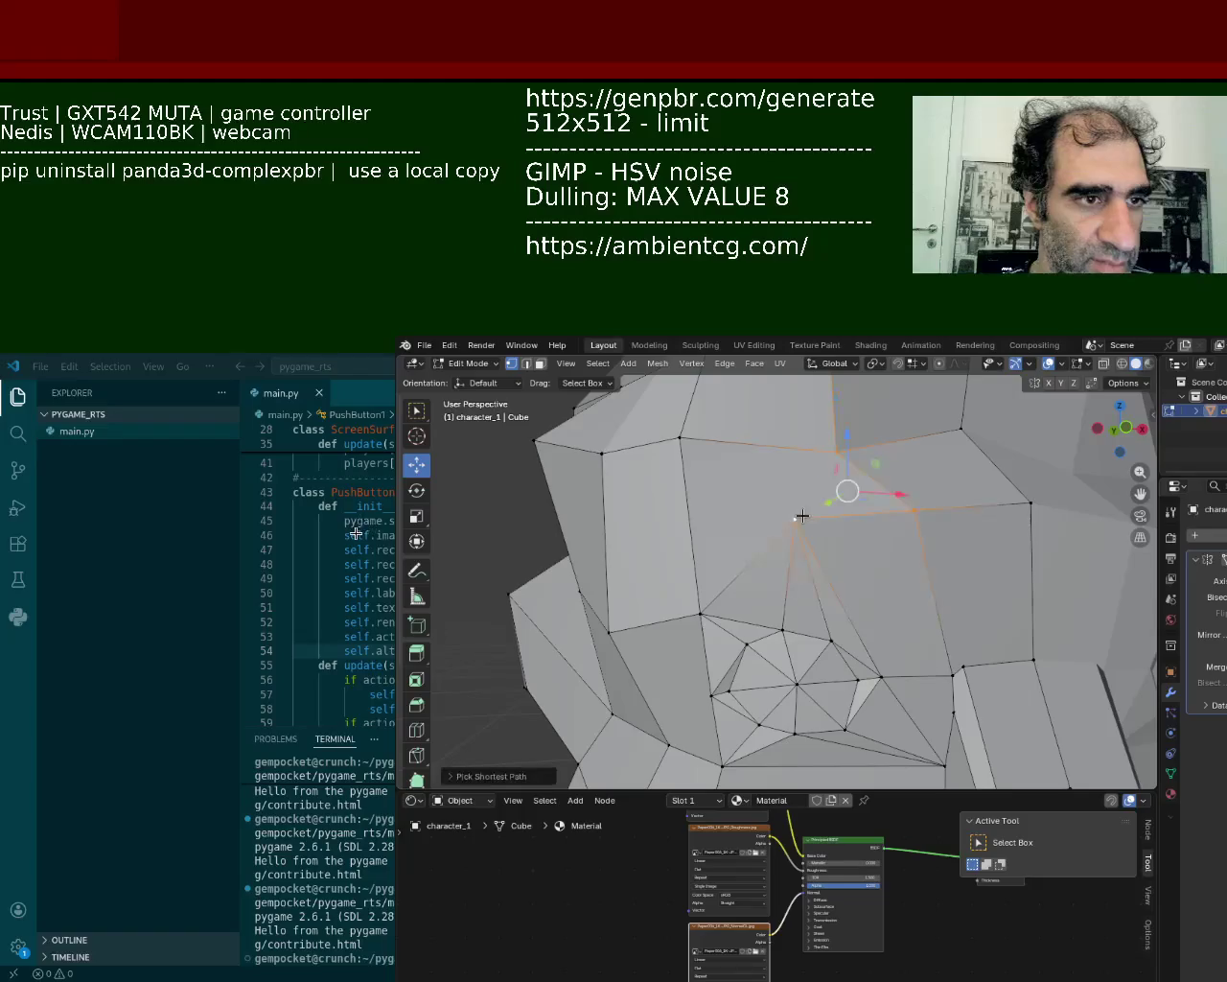
key("ctrl+z")
- Pull the vertex above the eye socket down over the eye, then shift it along X
left_click(796, 517, "shift")
left_click(796, 517)
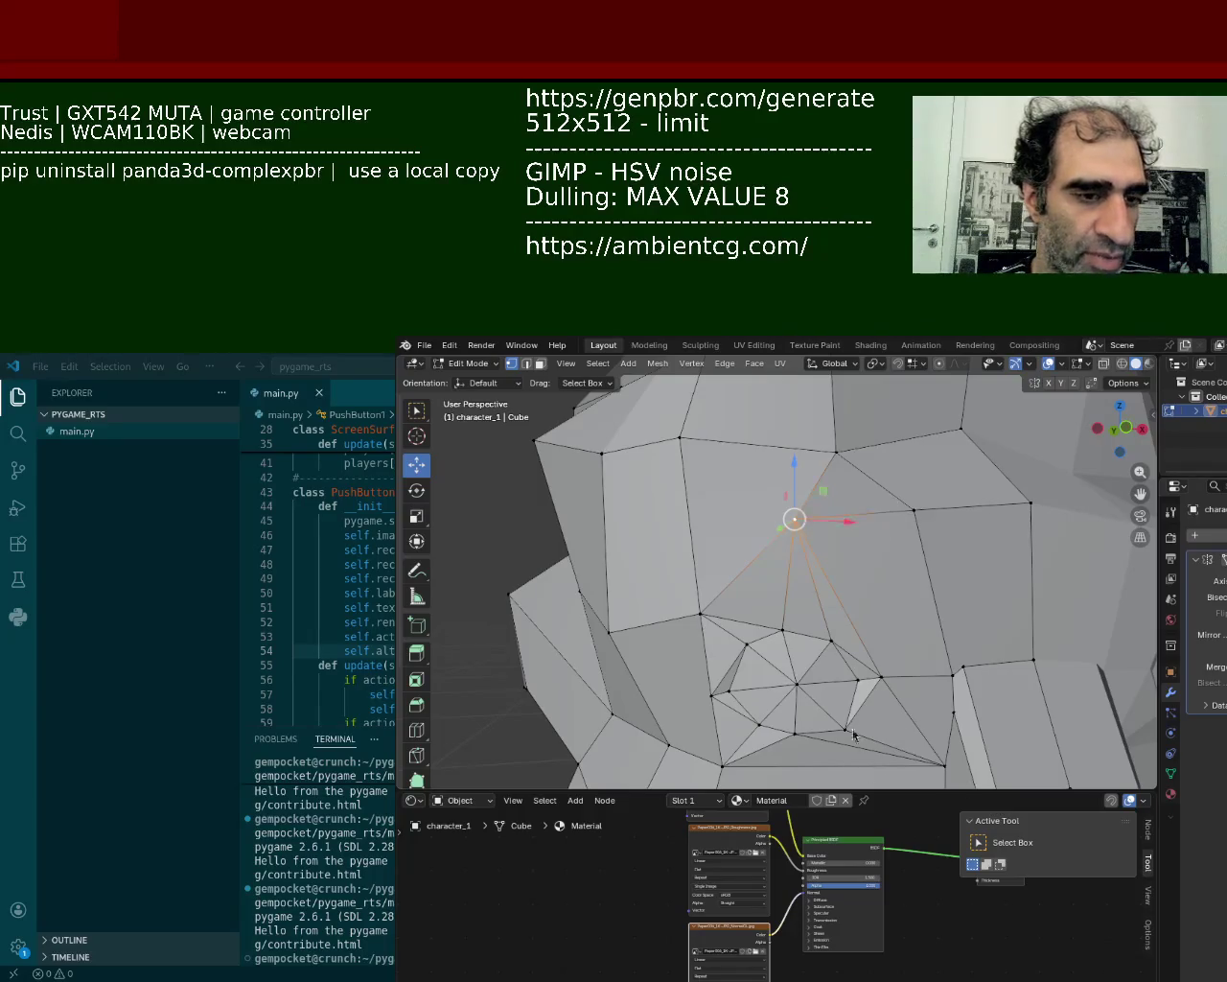
left_click_drag(789, 493, 789, 537)
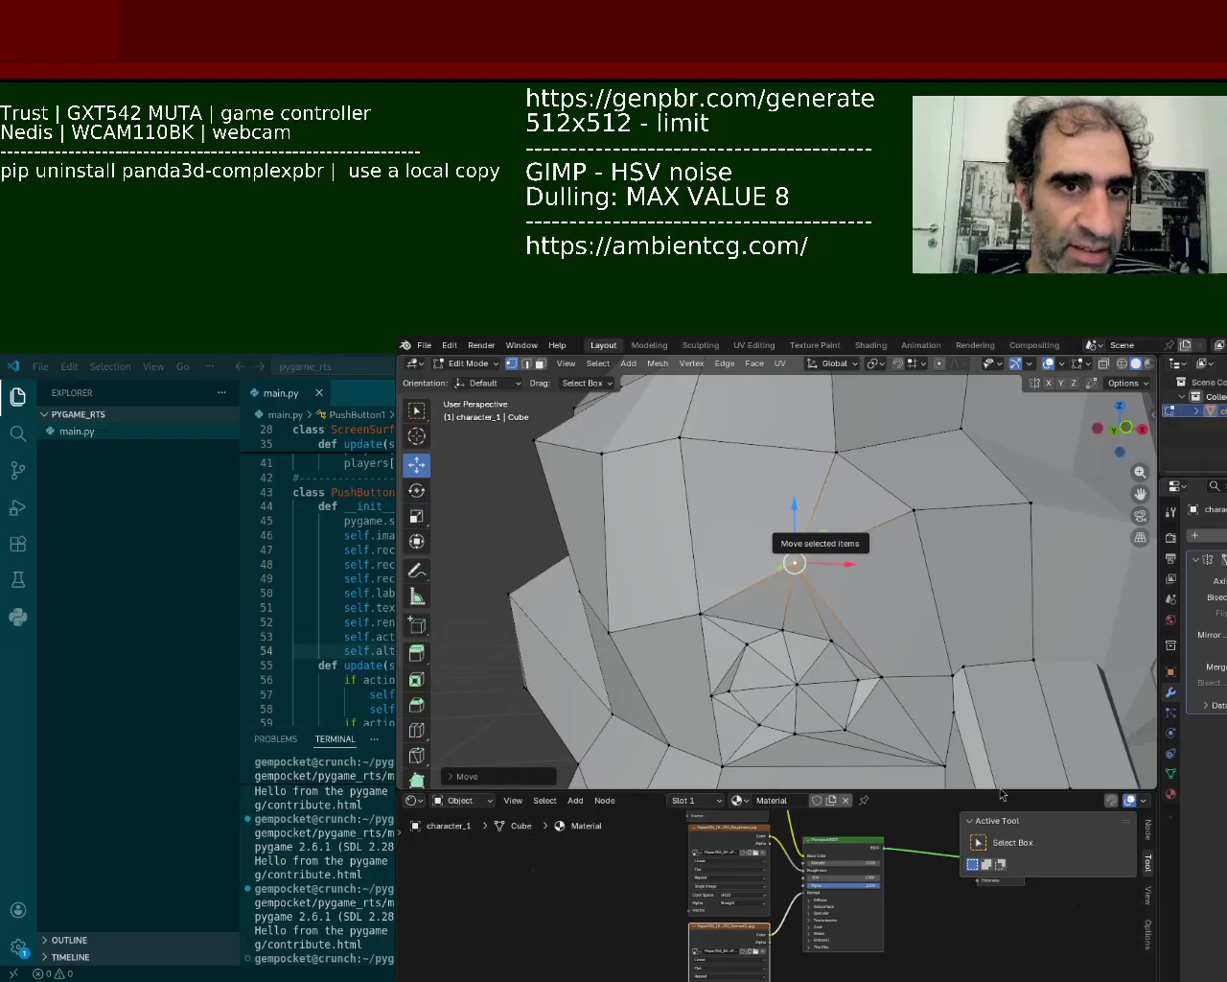
mouse_move(794, 563)
left_mouse_down()
mouse_move(831, 640)
mouse_move(820, 631)
left_mouse_up()
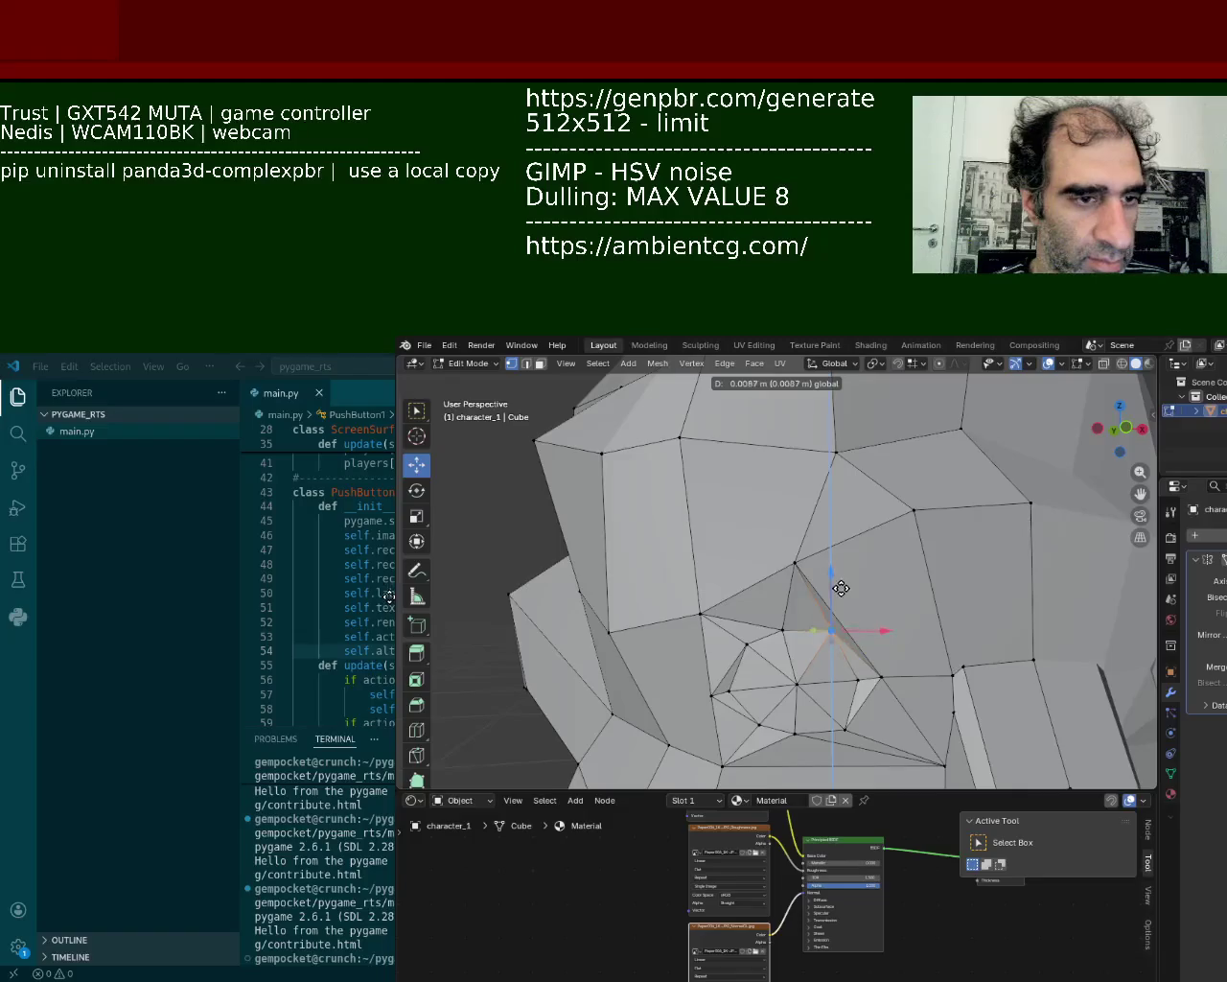
key("g")
key("x")
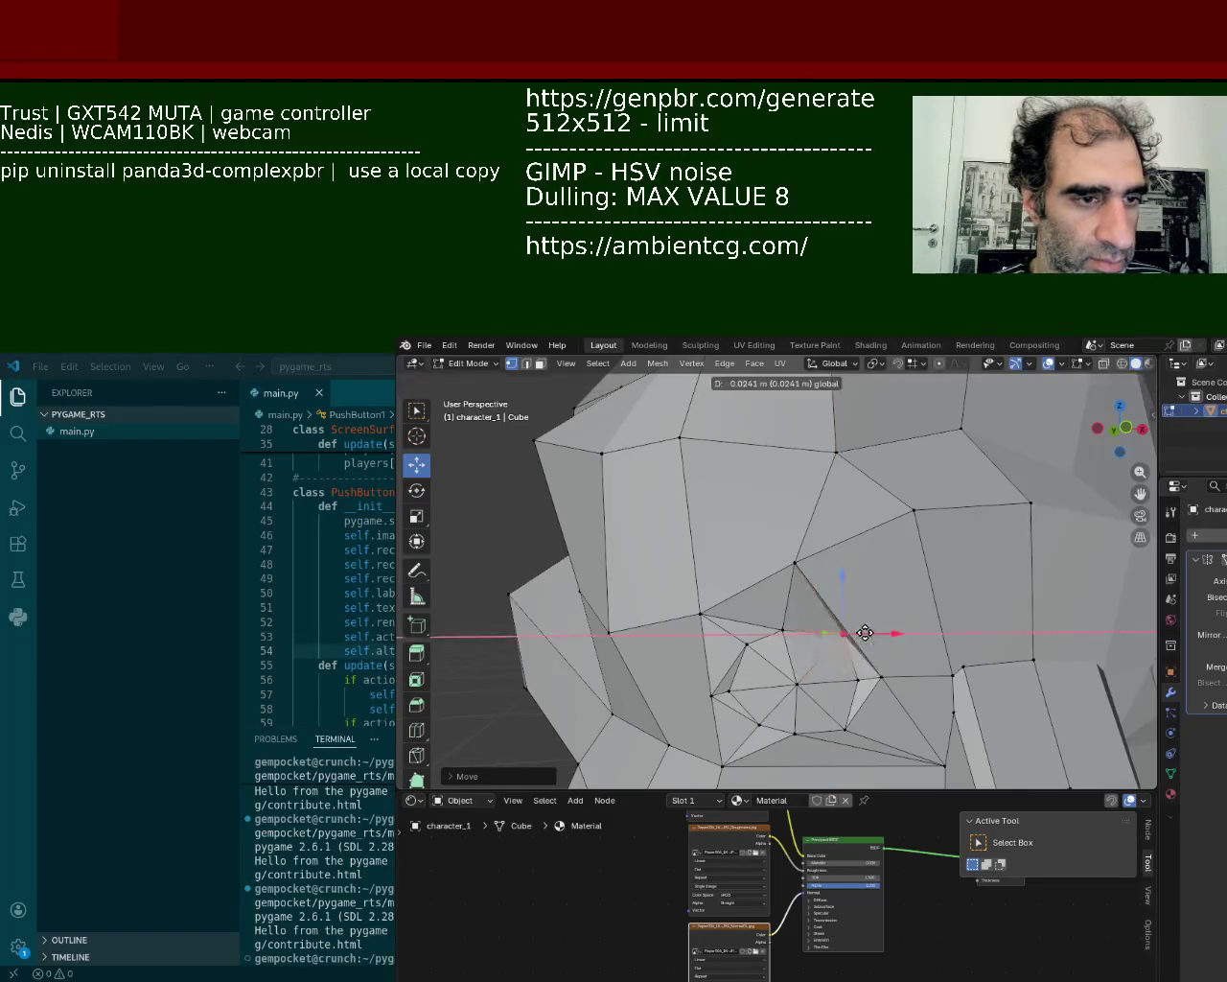
left_click(837, 633)
- Connect a vertex above the eye to one below it with a new edge
mouse_move(816, 632)
middle_mouse_down()
mouse_move(850, 583)
mouse_move(791, 533)
mouse_move(844, 556)
middle_mouse_up()
left_click(868, 568)
left_click(764, 508)
left_click(805, 599, "shift")
right_click(807, 604)
left_click(807, 602)
scroll(832, 575, "down", 3)
mouse_move(833, 575)
middle_mouse_down()
mouse_move(729, 573)
mouse_move(786, 561)
mouse_move(839, 595)
mouse_move(729, 537)
middle_mouse_up()
scroll(816, 546, "up", 3)
scroll(848, 605, "up", 2)
scroll(691, 499, "up", 2)
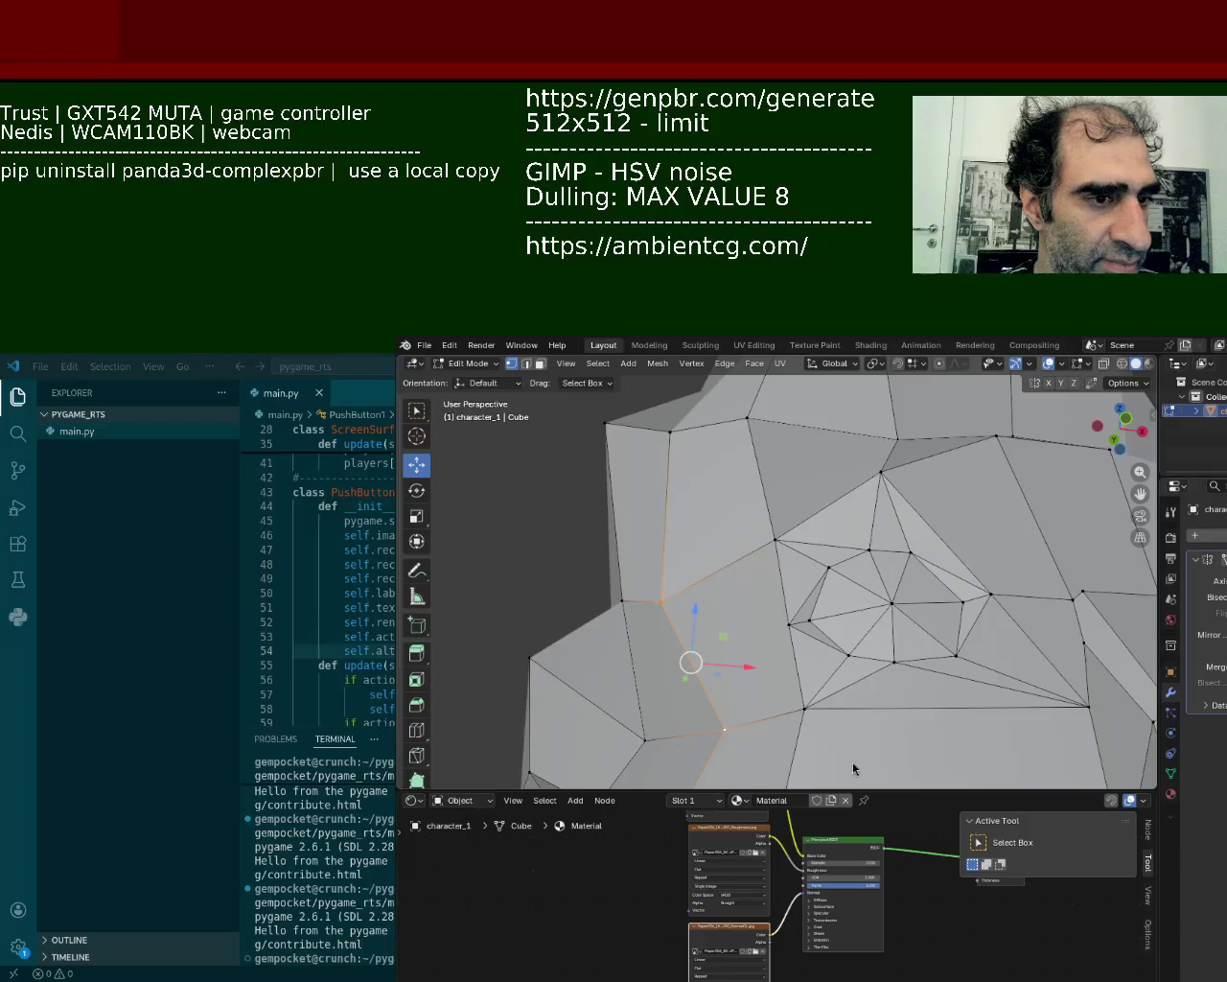
- Undo an accidental extrude from a vertex at the side of the head
mouse_move(830, 537)
middle_mouse_down()
mouse_move(909, 619)
mouse_move(1009, 528)
middle_mouse_up()
left_click(944, 493)
right_click(1024, 487)
left_click(1026, 491)
left_click(1010, 482)
key("ctrl+z")
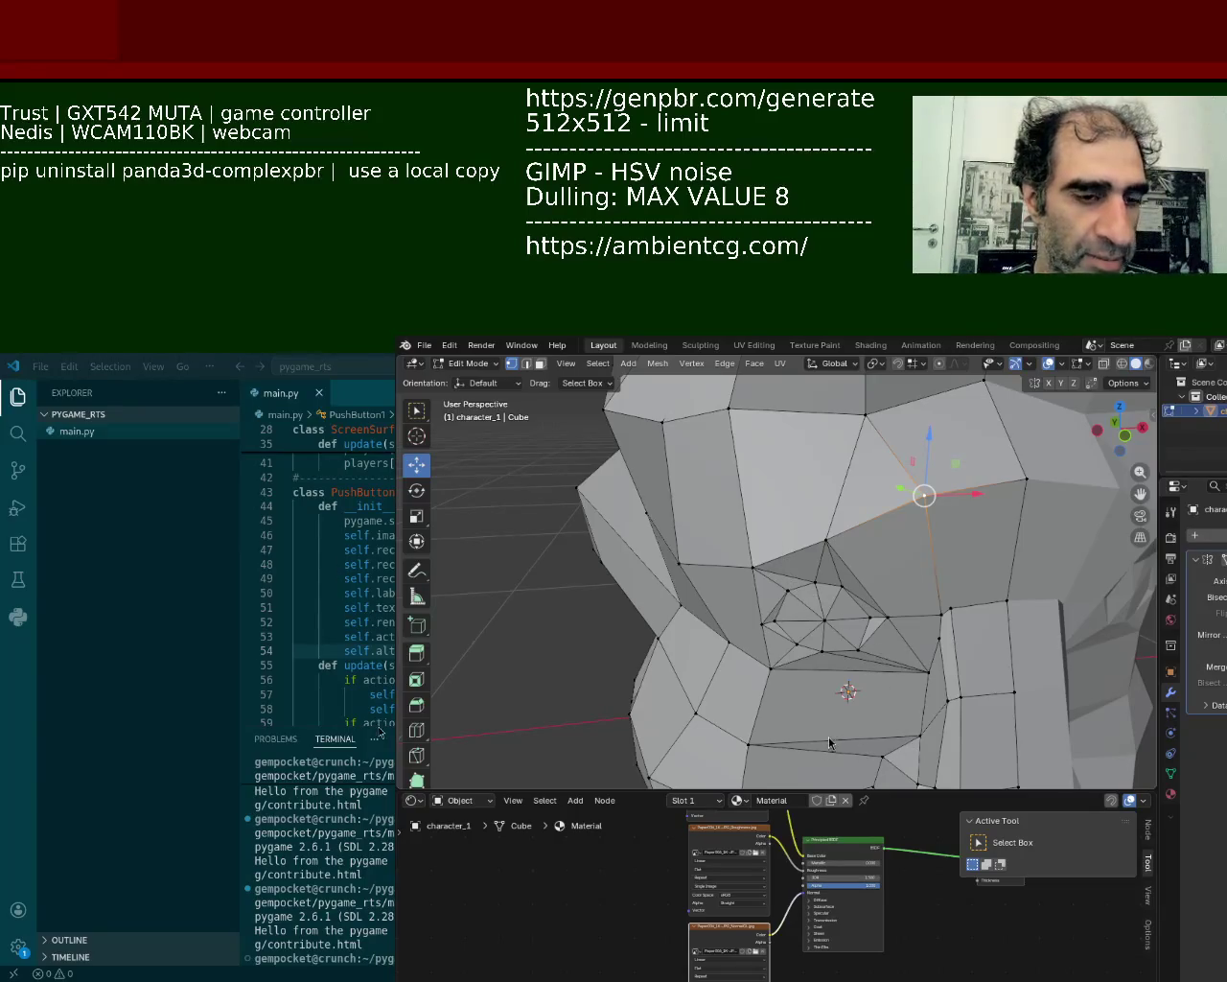
- Slide the vertex above the eye socket along its edge
left_click(947, 600)
left_click(972, 489)
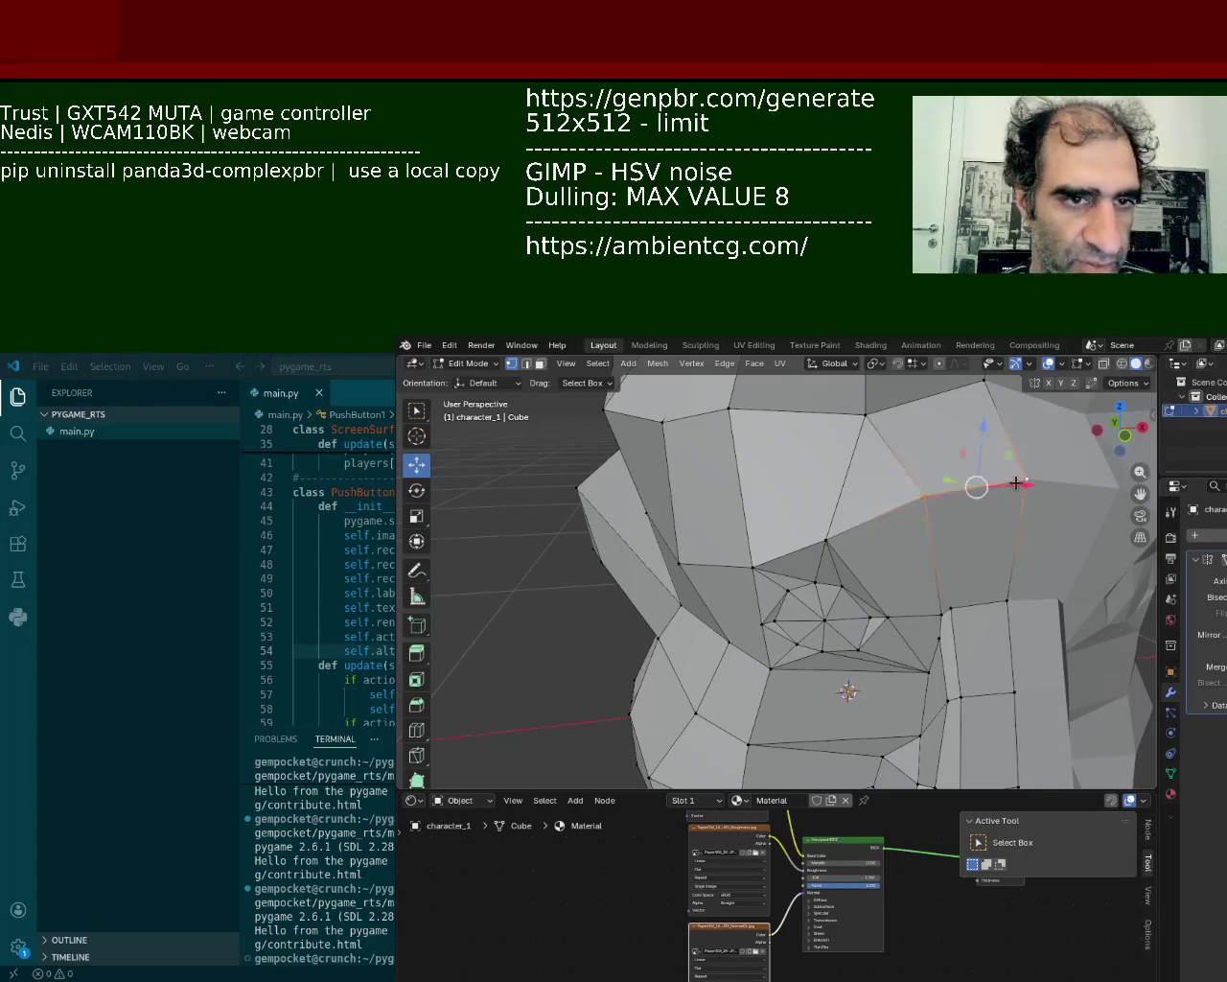
left_click(949, 587, "shift")
left_click(949, 604)
left_click(970, 489)
key("shift+v")
left_click(911, 426)
- Raise the slid brow vertex slightly and nudge a neighbouring brow vertex along X
left_click(866, 415)
left_click(983, 380, "shift")
left_click(949, 491, "shift")
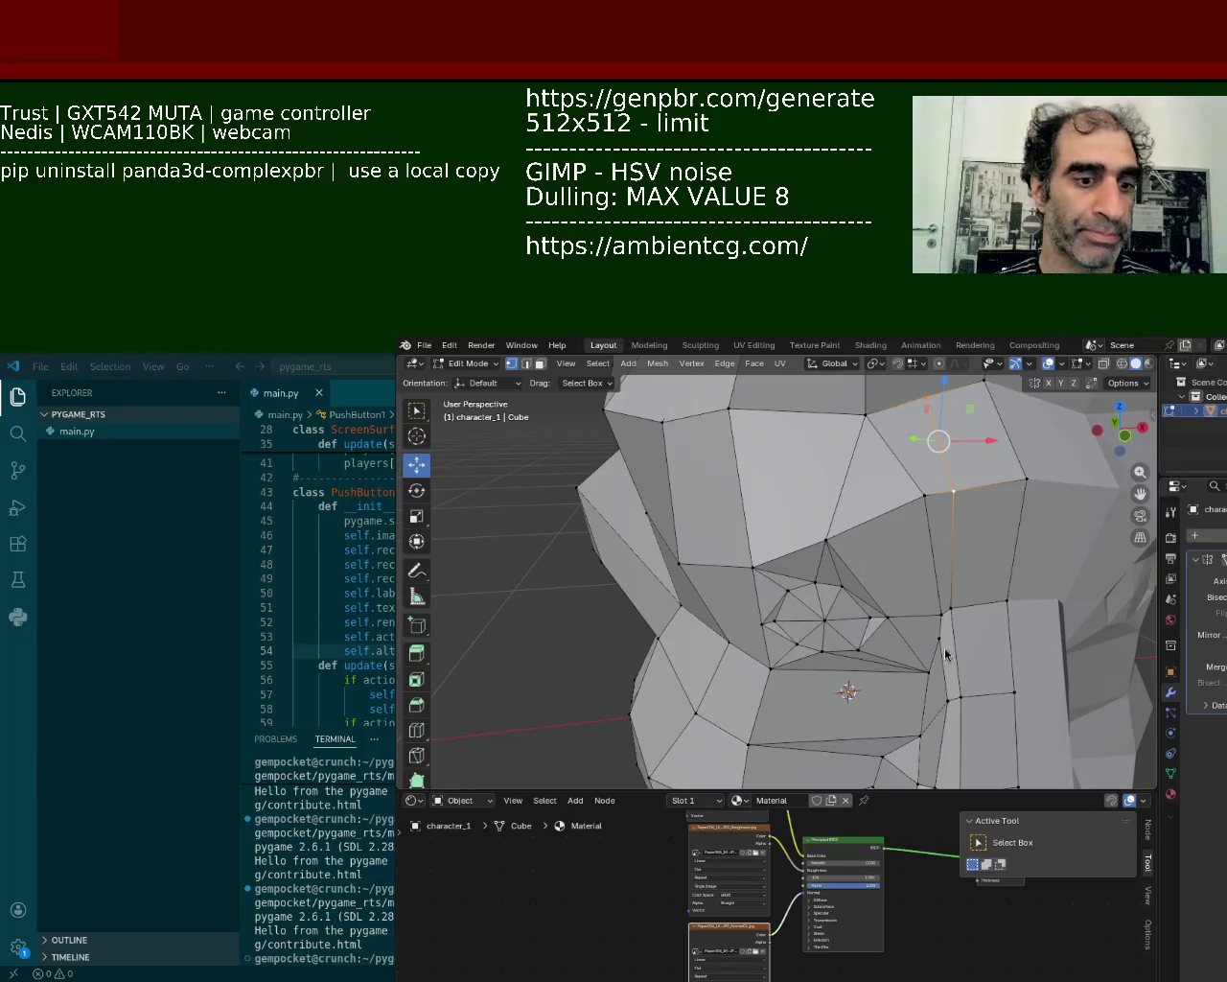
left_click(953, 491)
left_click_drag(954, 489, 956, 465)
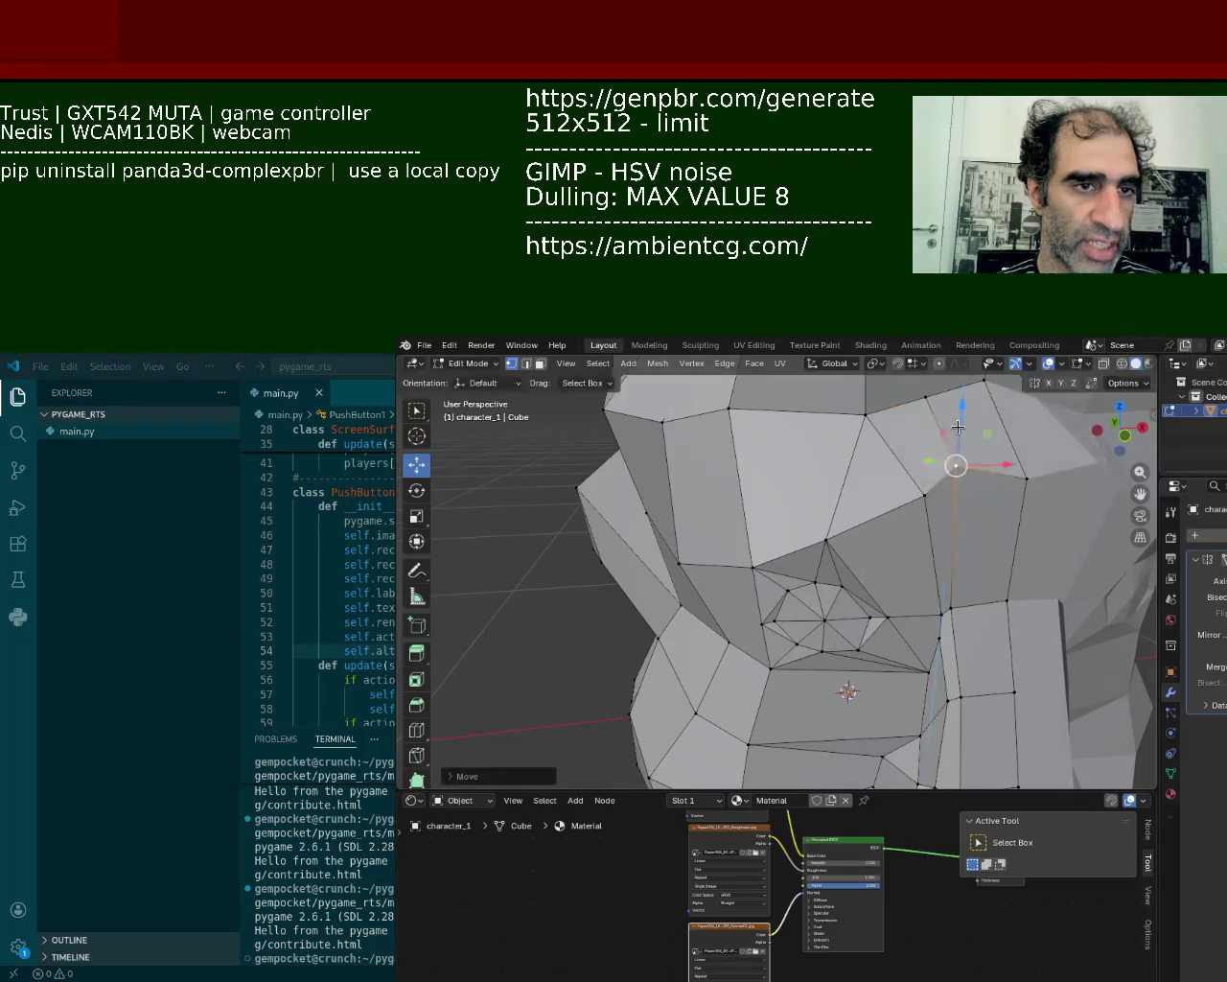
middle_click_drag(985, 463, 840, 464)
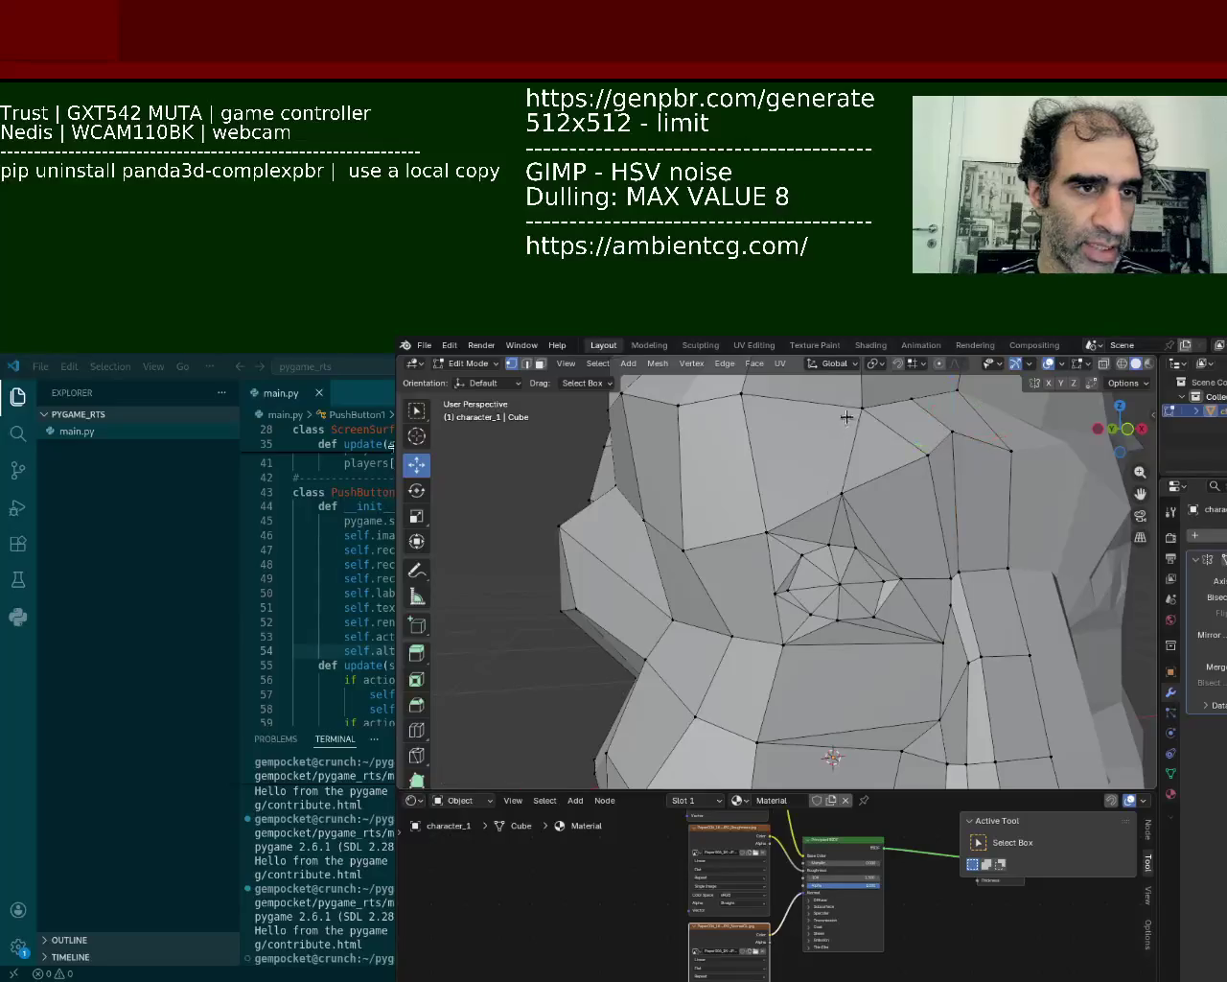
left_click_drag(840, 463, 840, 443)
middle_click_drag(840, 451, 883, 508)
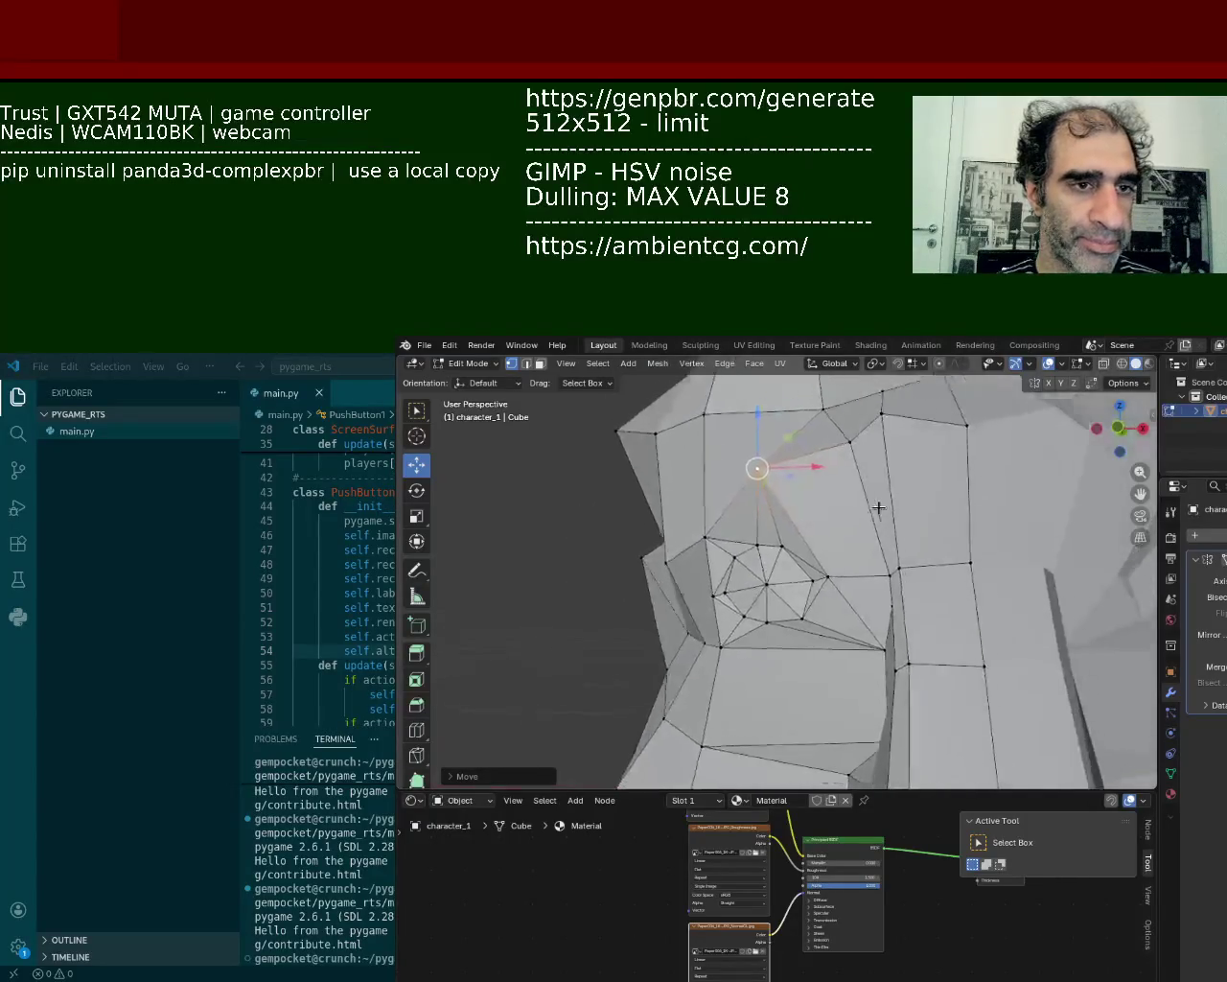
left_click(873, 449)
left_click_drag(920, 447, 941, 447)
mouse_move(911, 426)
middle_mouse_down()
mouse_move(897, 524)
mouse_move(863, 480)
middle_mouse_up()
- Fill the forehead gaps with Bridge Edge Loops between the selected edges
left_click(802, 441)
left_click(940, 460, "shift")
key("ctrl+e")
left_click(905, 514)
left_click(803, 439)
left_click(844, 401)
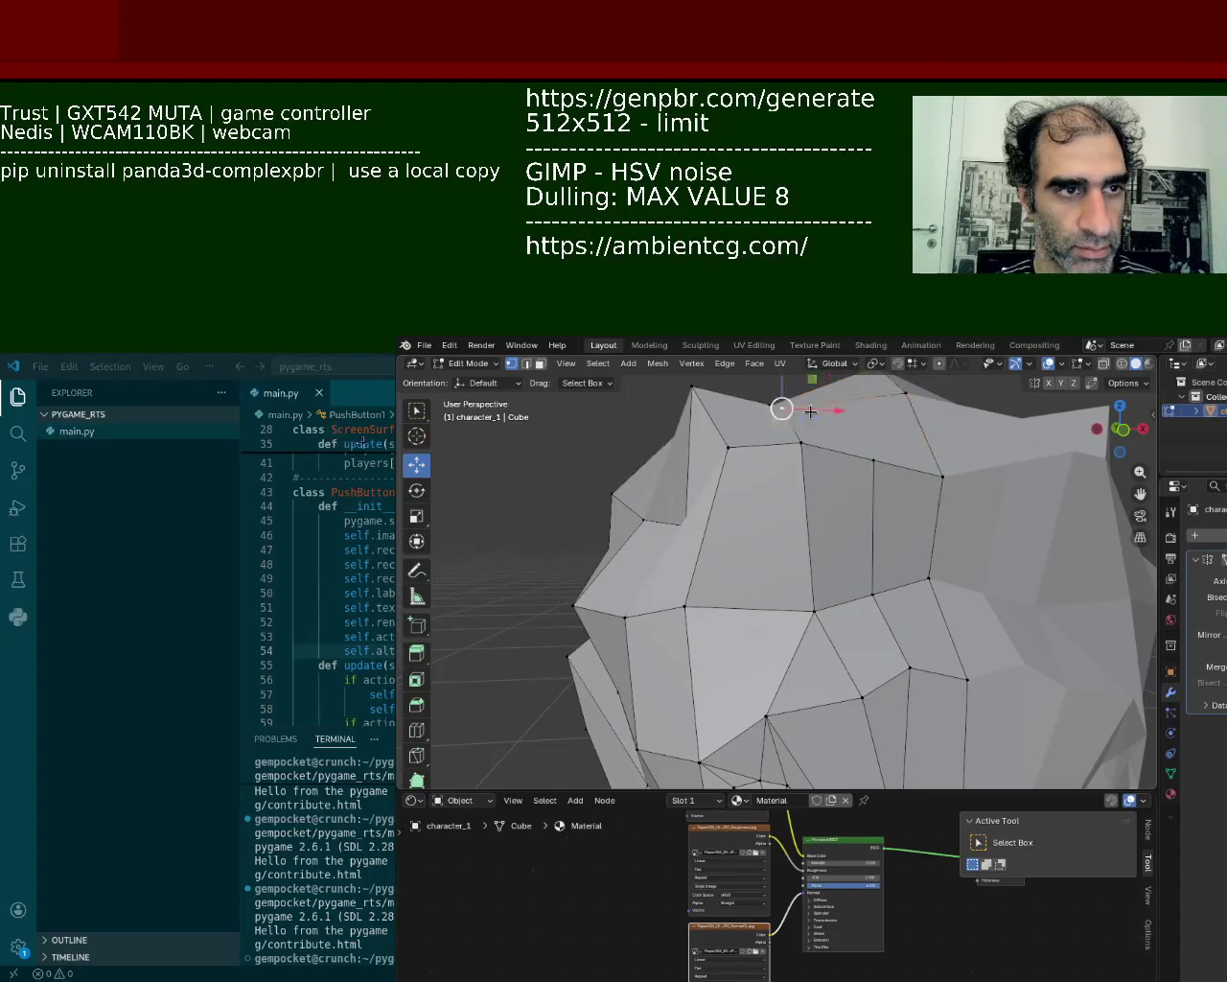
key("ctrl+e")
left_click(874, 420)
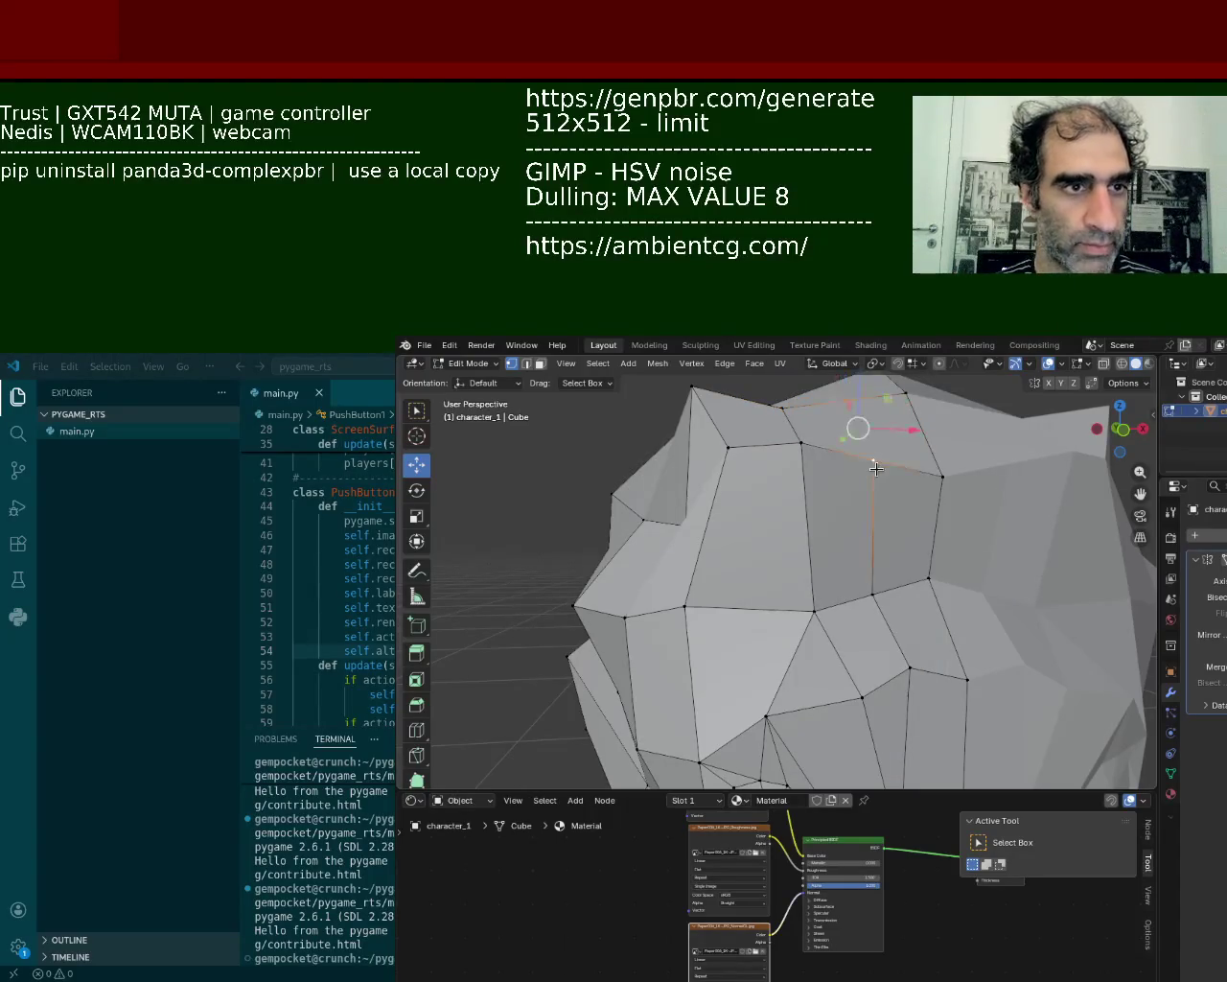
- Move a vertex on top of the head down along Z
left_click(874, 458)
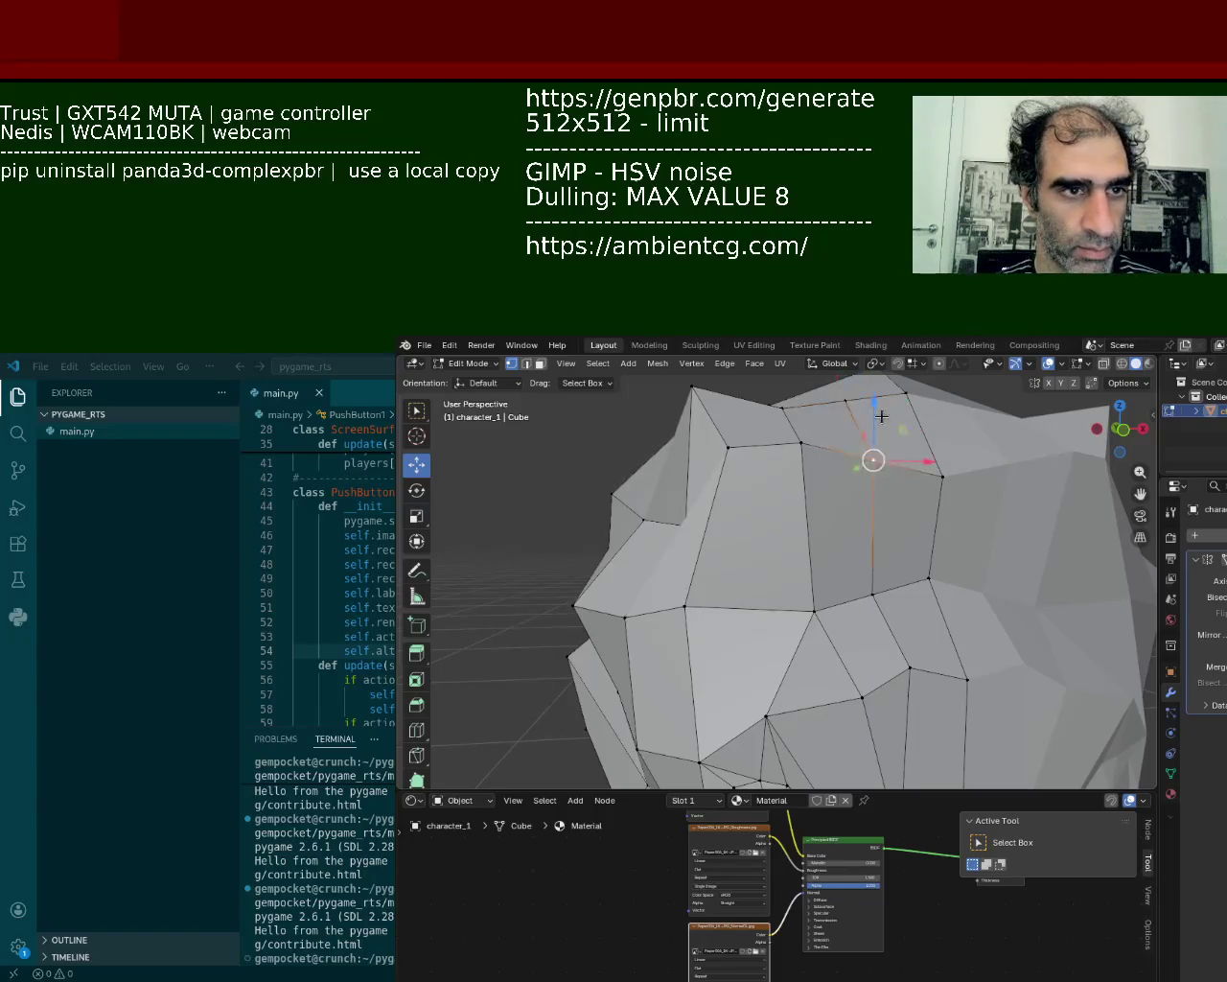
key("g")
key("z")
left_click(883, 412)
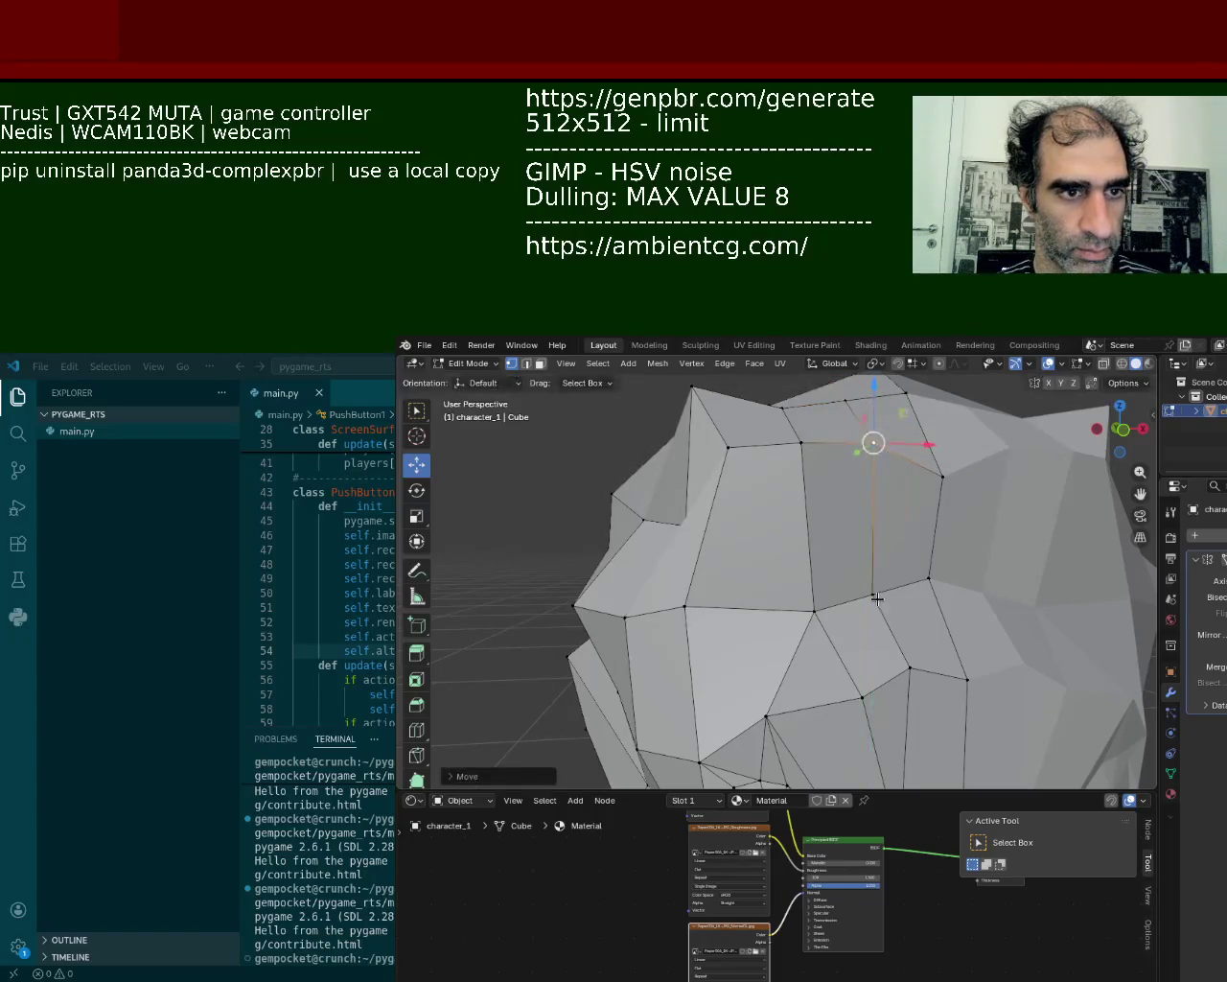
left_click_drag(874, 441, 876, 528)
middle_click_drag(875, 529, 888, 632)
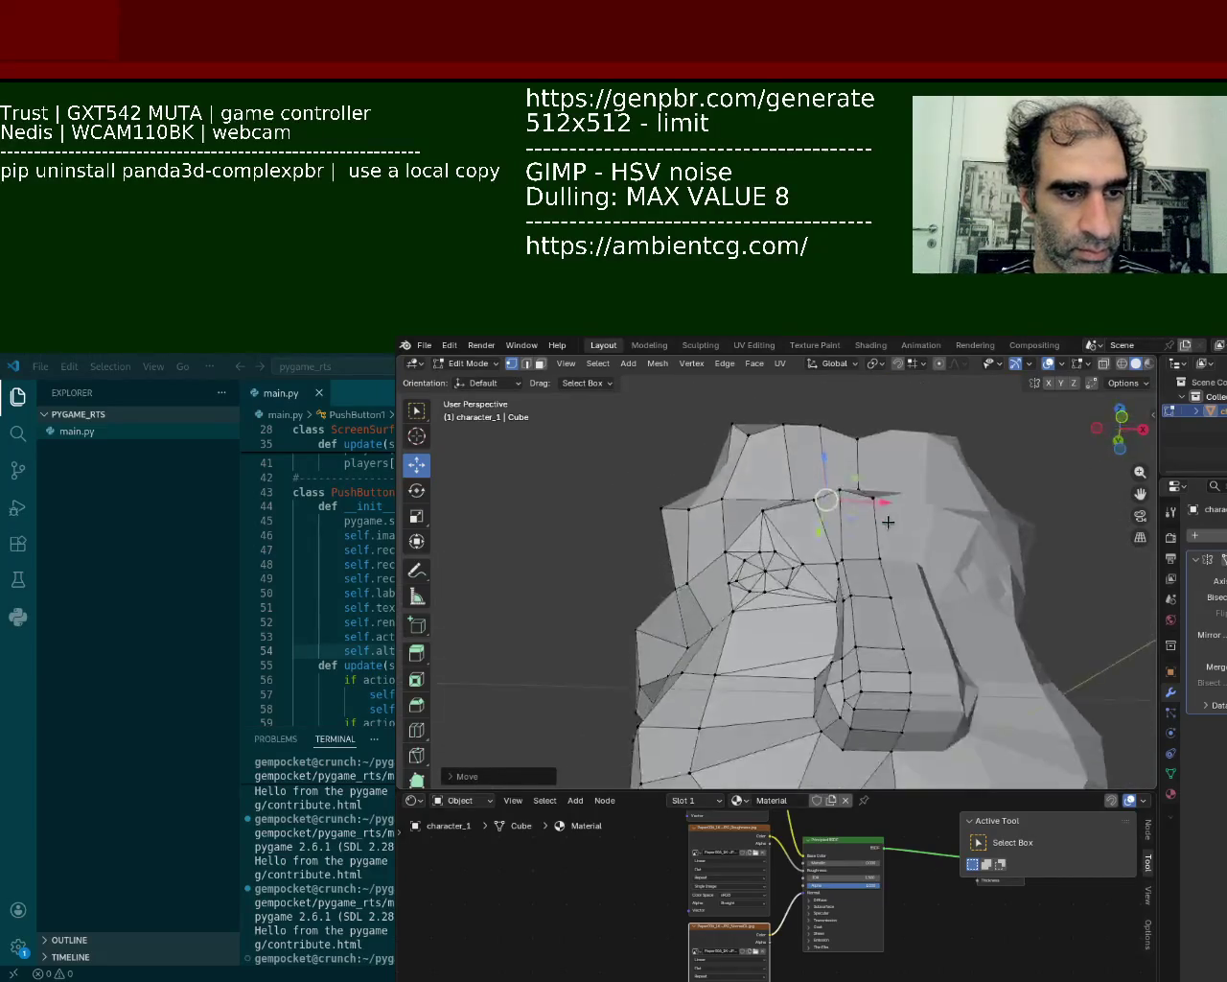
- Shift a vertex beside the eye socket sideways along X
left_click(886, 640)
key("g")
key("x")
left_click(959, 717)
key("g")
key("x")
left_click(961, 713)
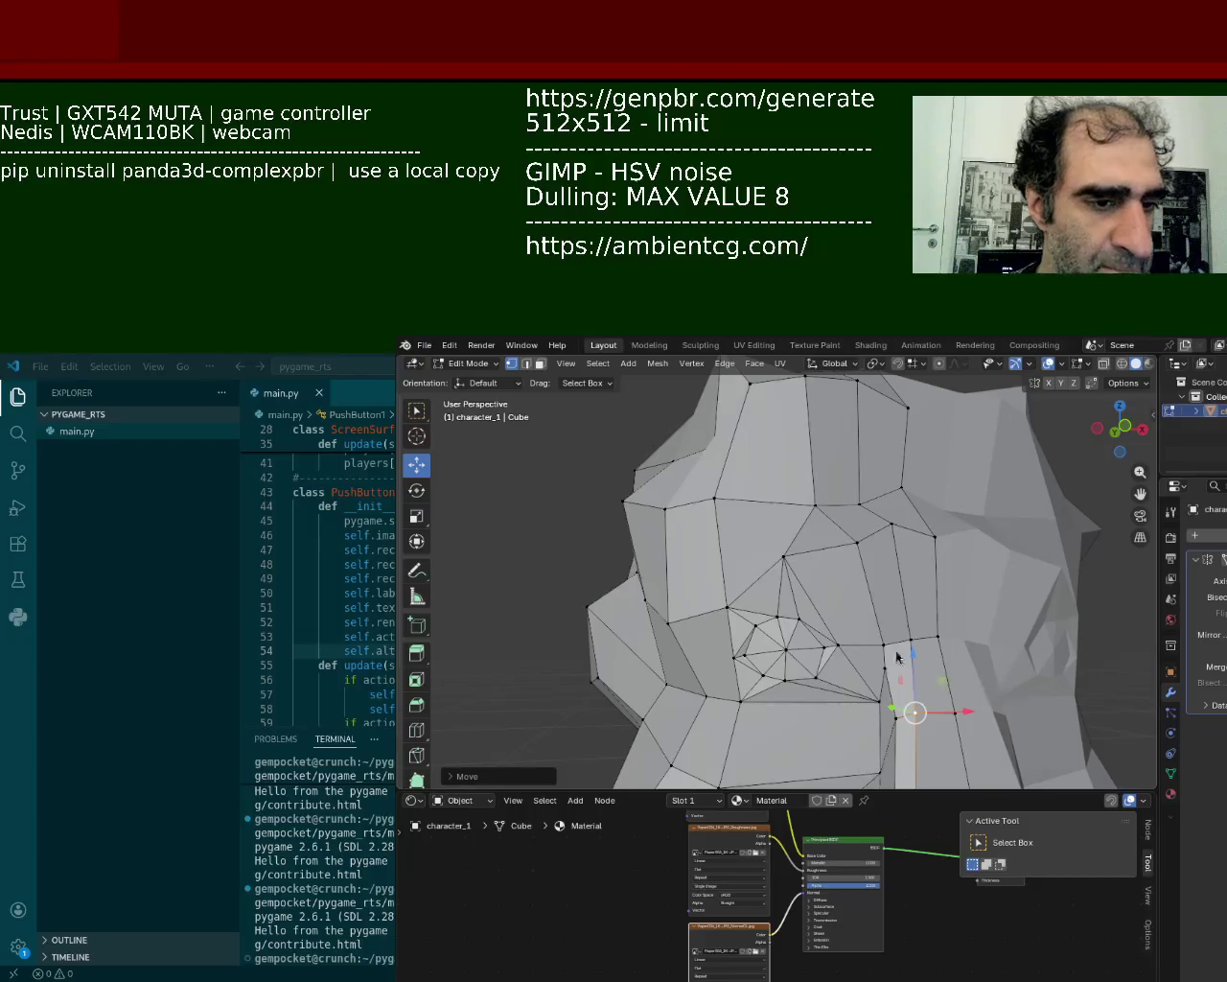
- Raise a vertex beside the eye socket slightly along Z
left_click(935, 636)
left_click(892, 526)
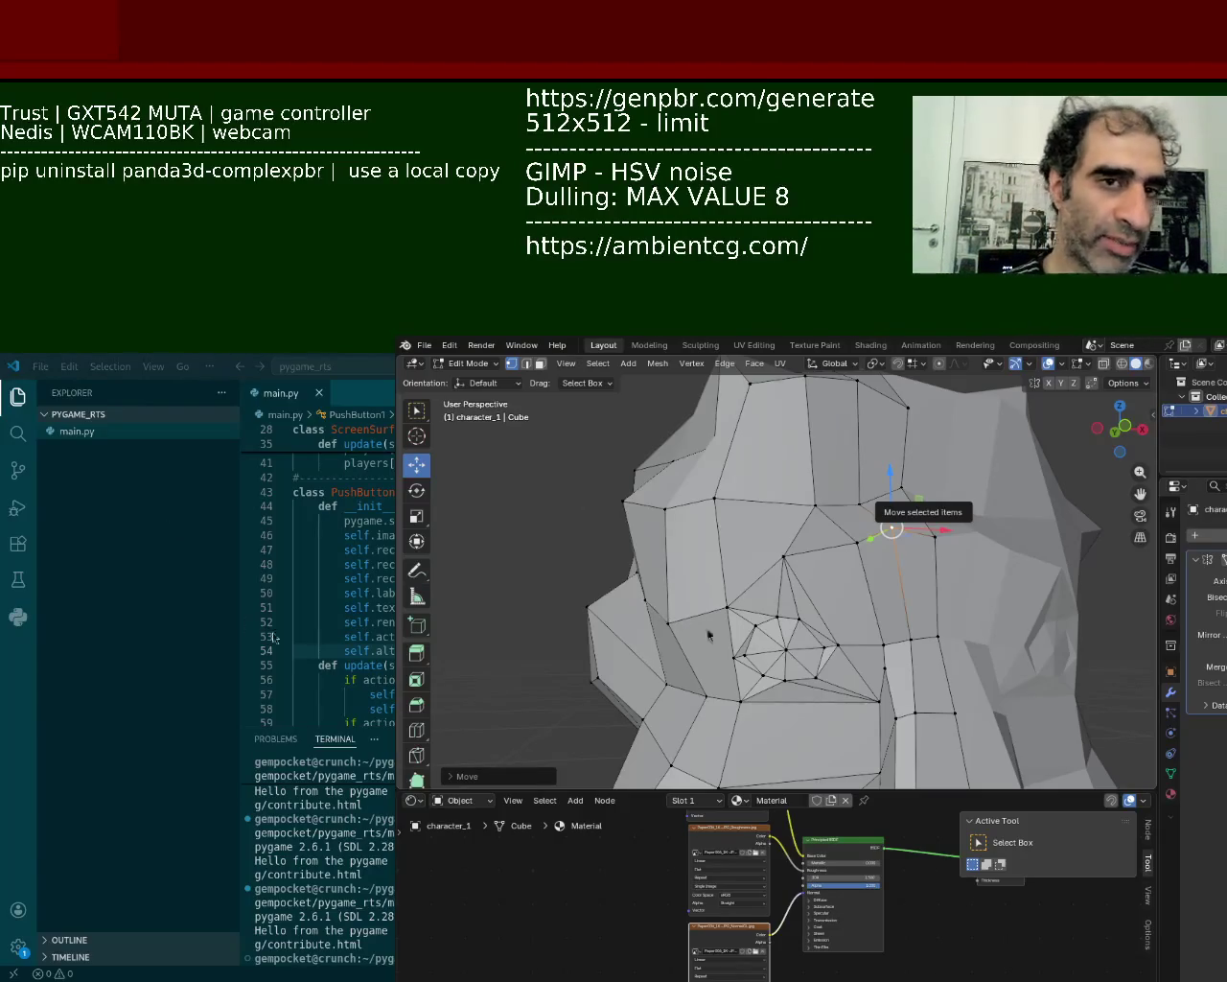
mouse_move(901, 656)
middle_mouse_down()
mouse_move(898, 558)
mouse_move(815, 575)
middle_mouse_up()
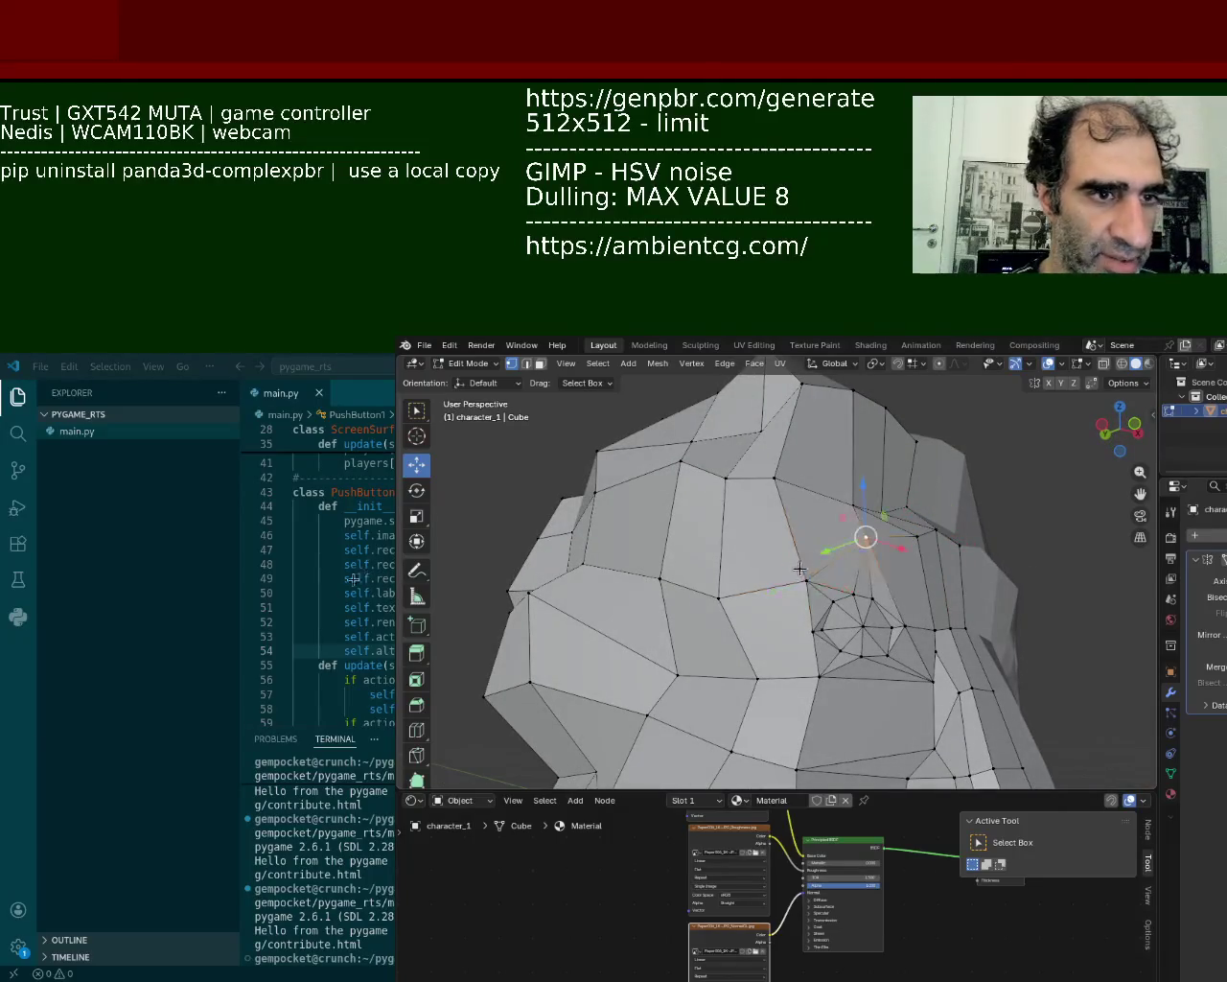
left_click(835, 556)
left_click_drag(836, 504, 844, 489)
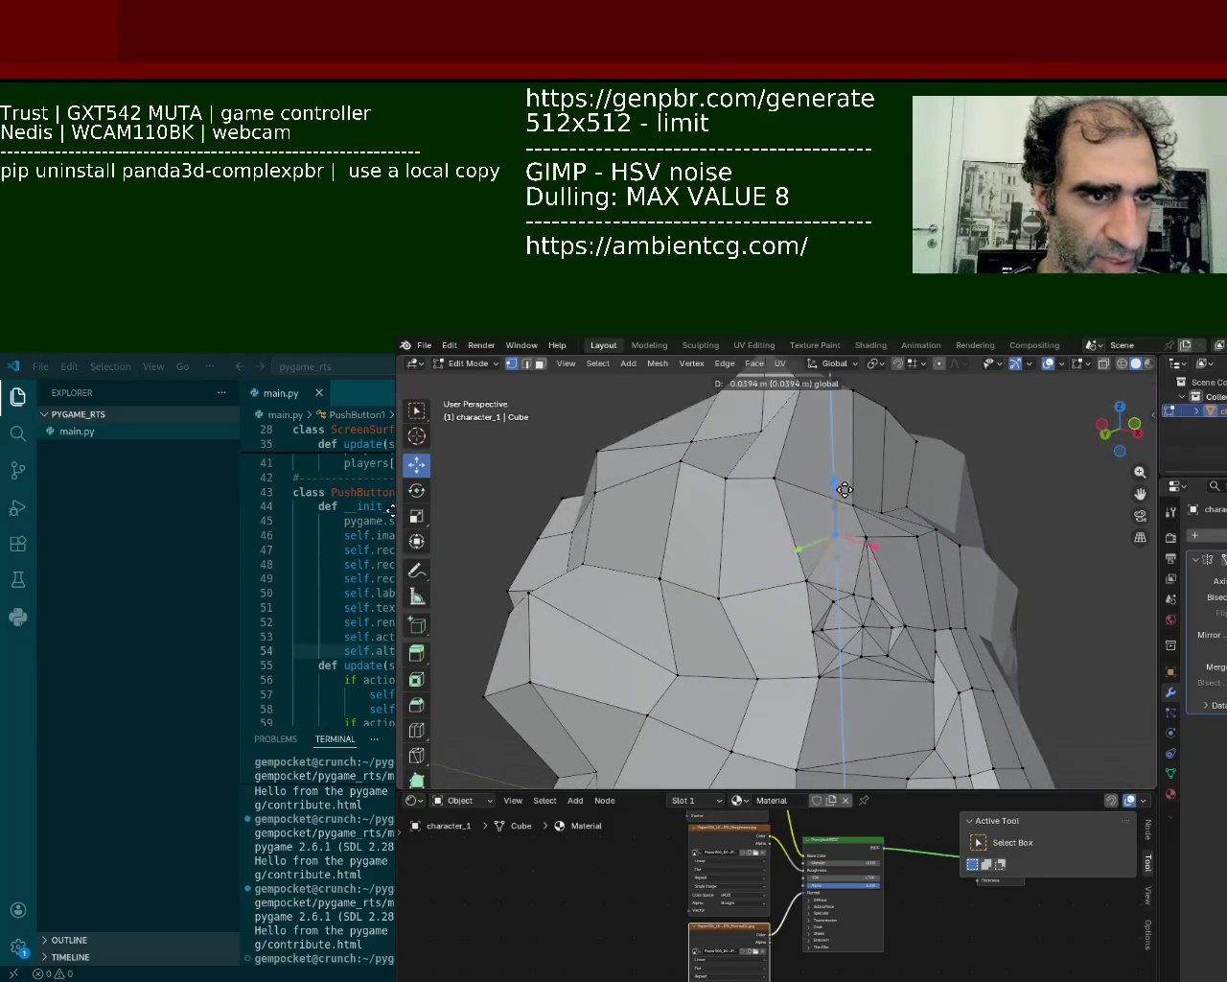
left_click(844, 489)
- Revert the brow vertex edits with Ctrl+Z and select lower vertices on the head
middle_click_drag(844, 489, 780, 521)
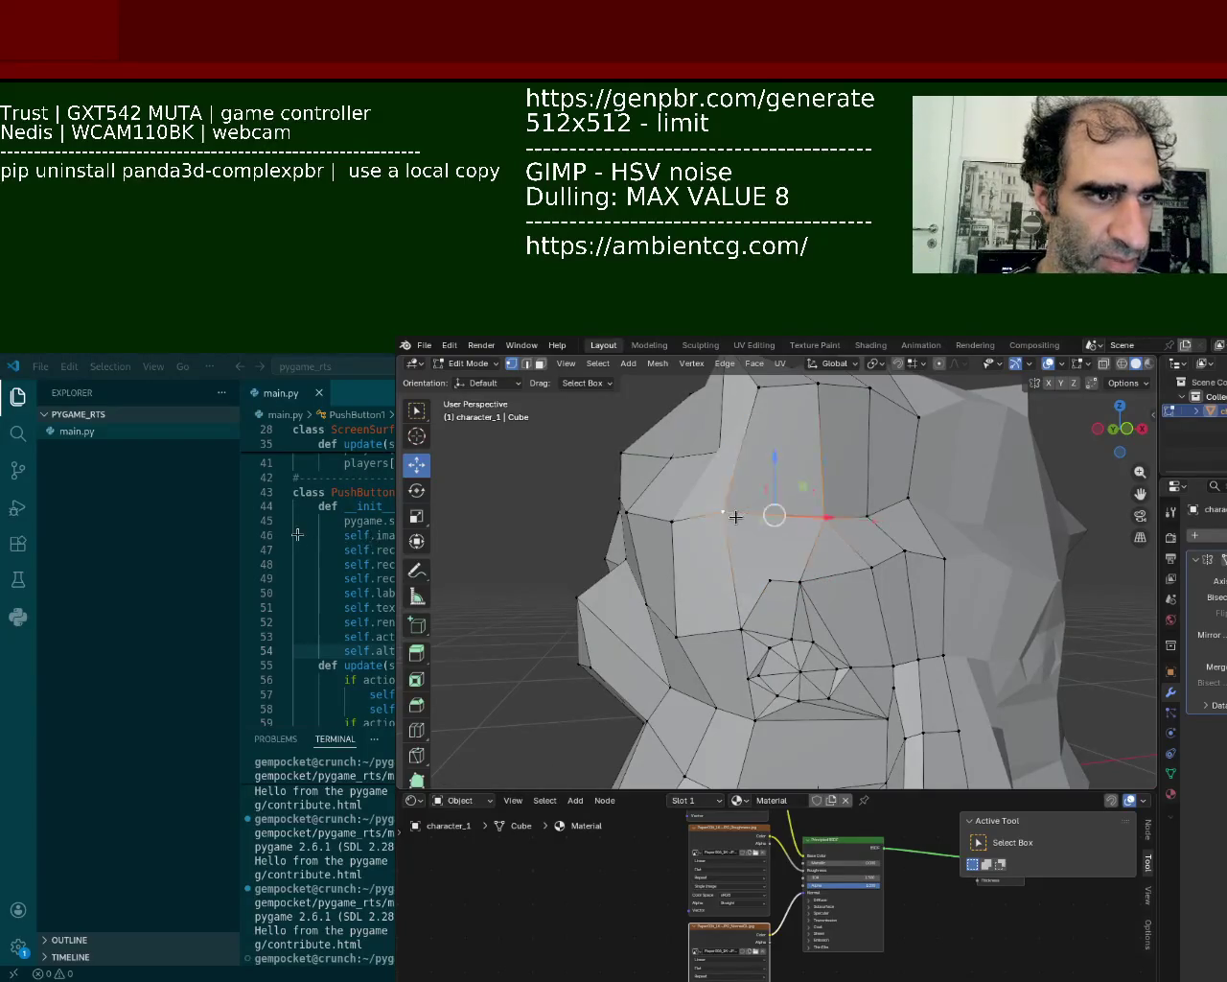
left_click(771, 580, "shift")
left_click(782, 518)
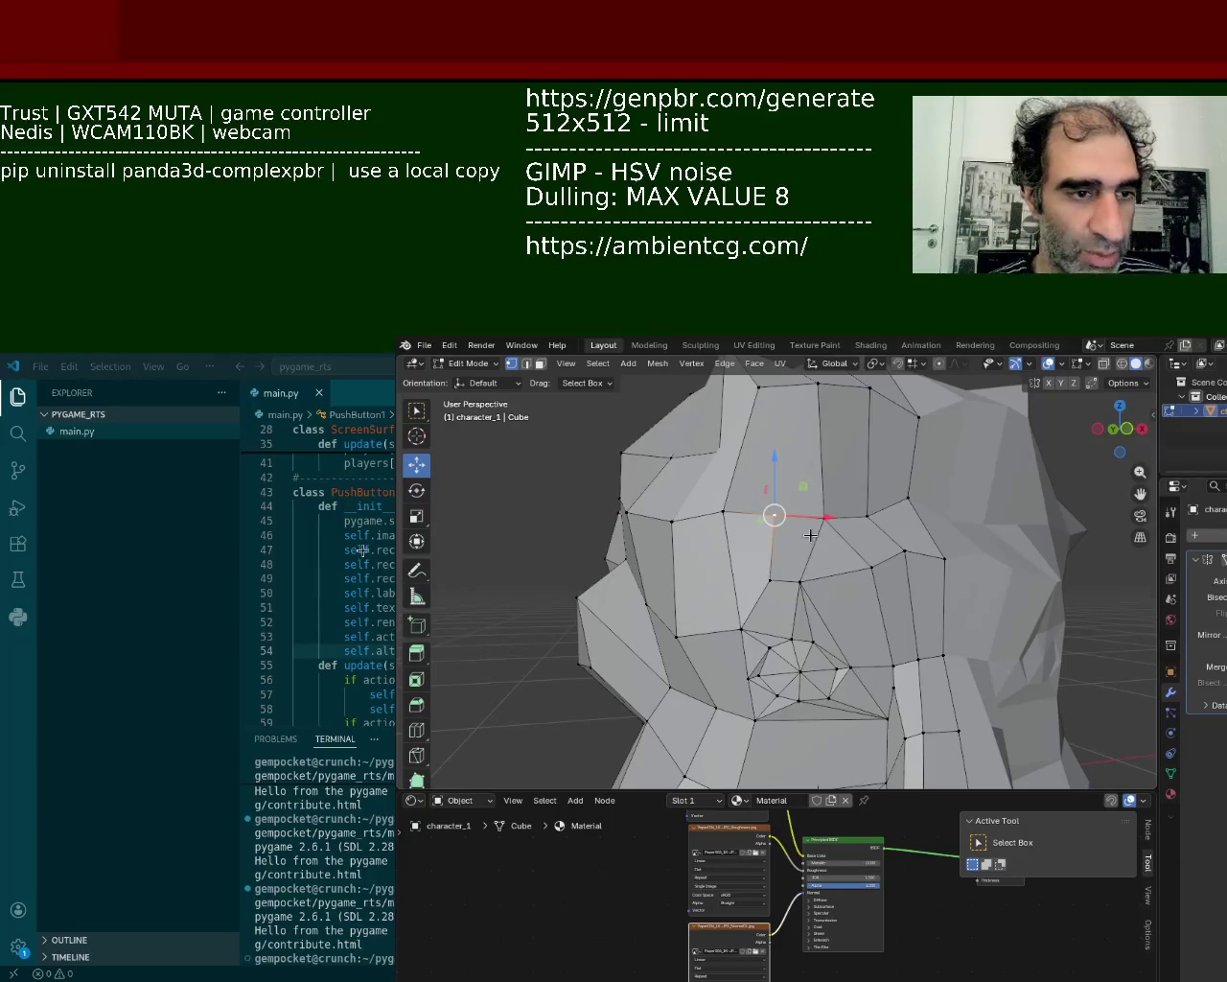
key("ctrl+z")
key("ctrl+z")
key("ctrl+z")
left_click(790, 483)
left_click(781, 547)
left_click(776, 611)
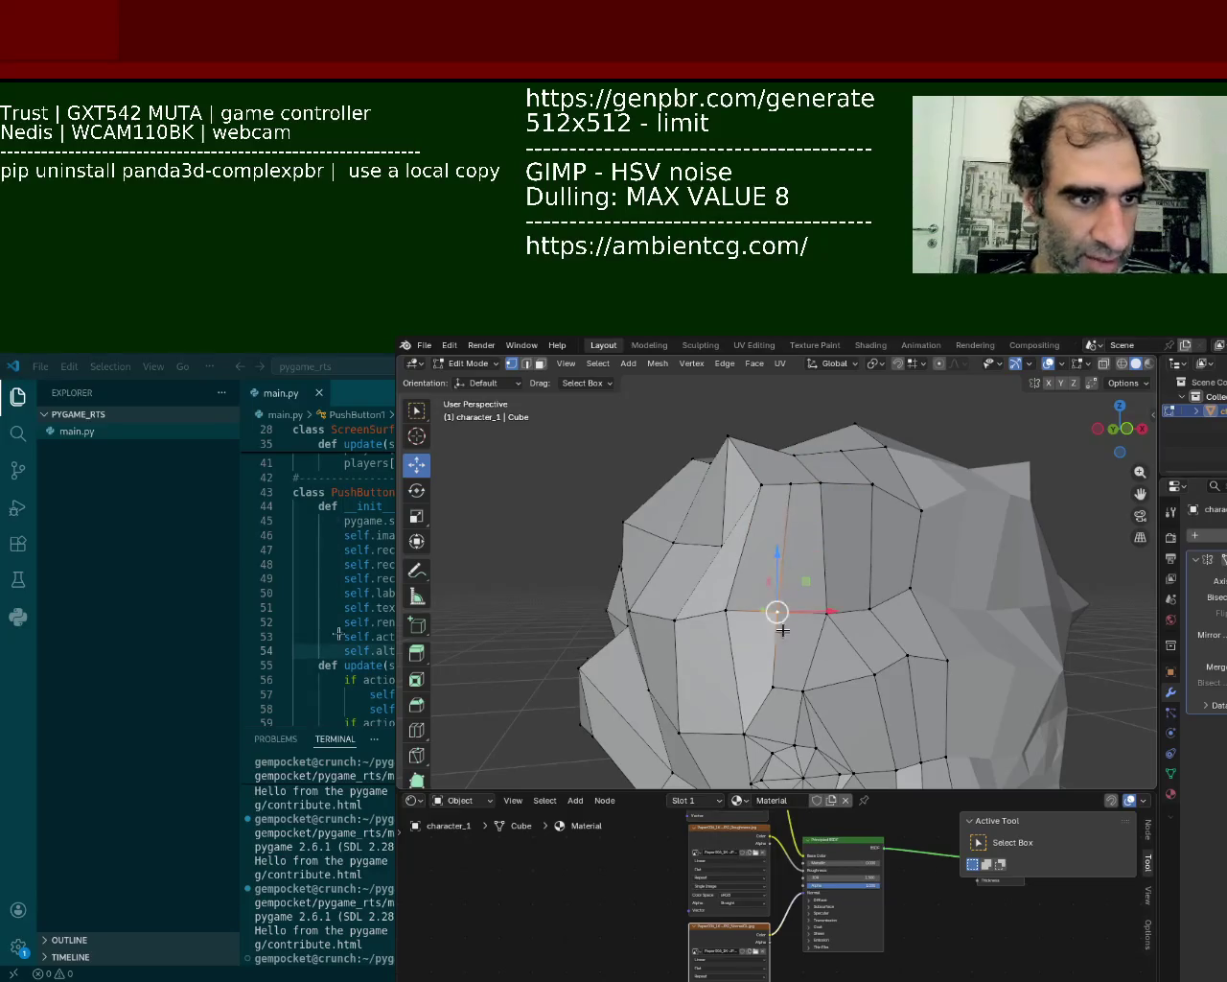
- Nudge a vertex and the adjacent edge upward to reshape the brow
left_click_drag(782, 630, 785, 556)
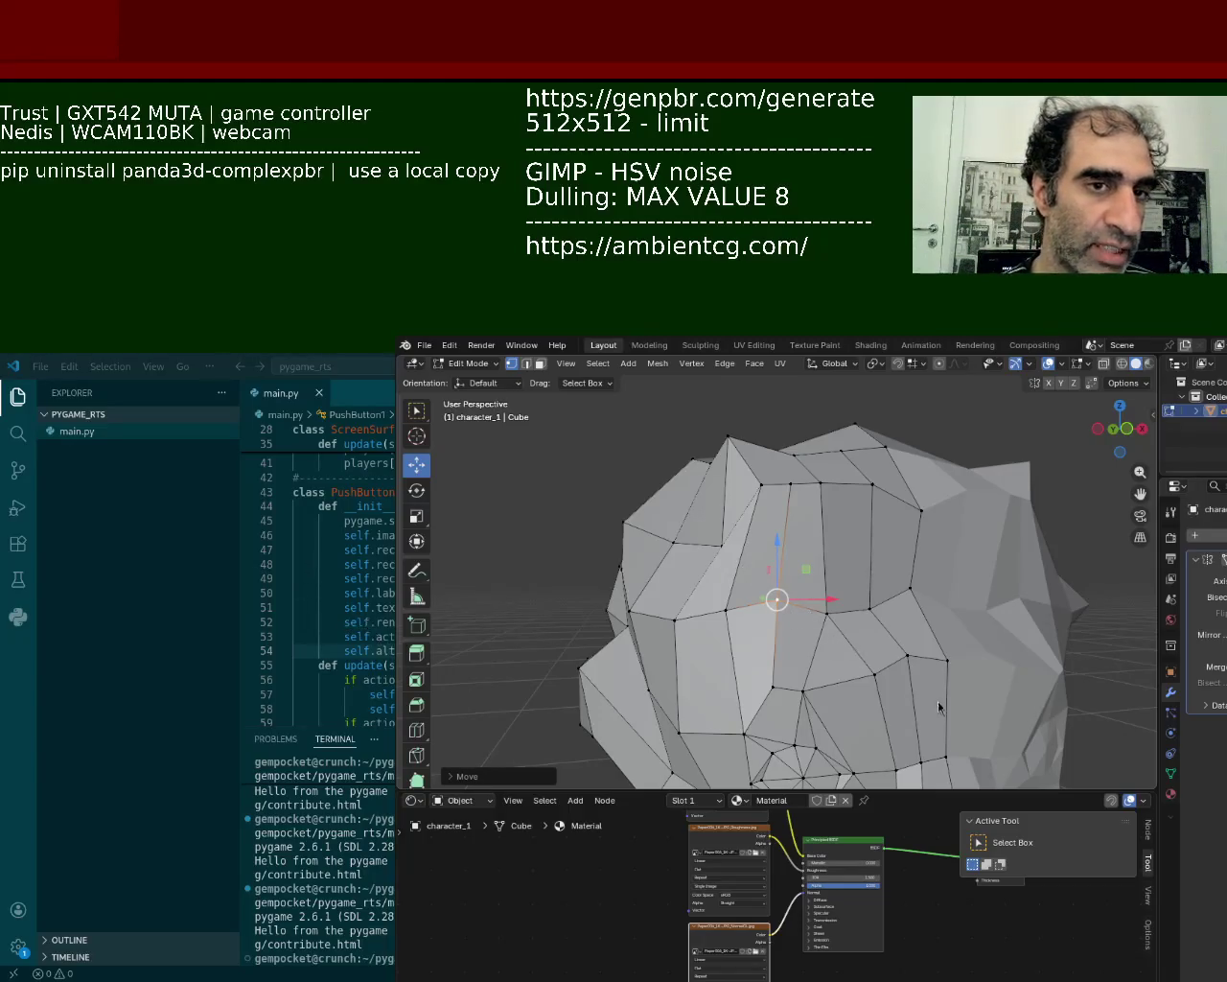
left_click(841, 604)
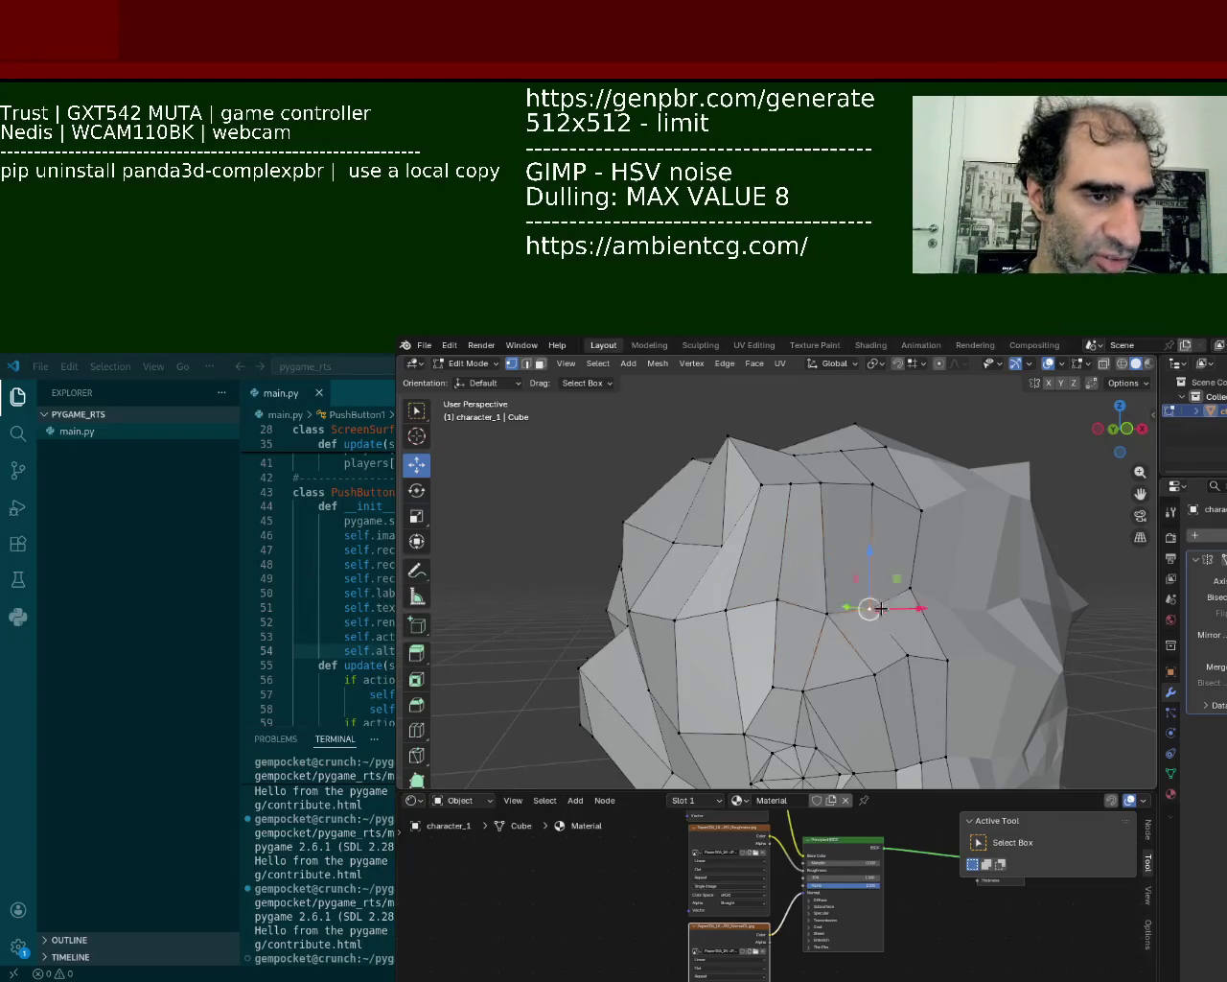
left_click_drag(868, 581, 869, 564)
mouse_move(866, 585)
middle_mouse_down()
mouse_move(876, 554)
mouse_move(897, 551)
middle_mouse_up()
- Shift a vertex near the eye slightly left and reposition another in the eye area
left_click(775, 671)
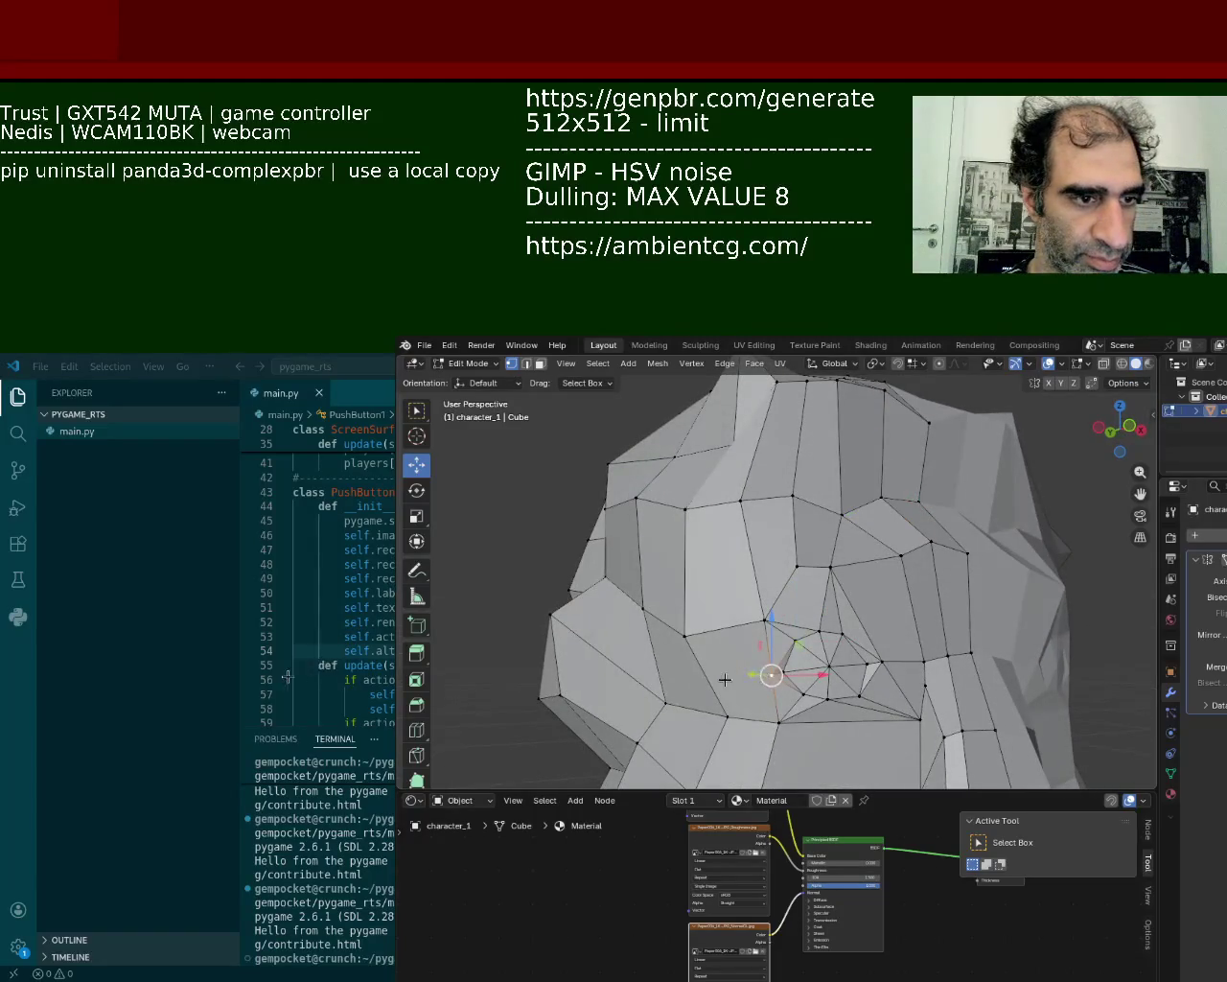
left_click_drag(831, 673, 811, 674)
left_click(819, 665)
left_click(789, 674)
left_click(767, 614)
left_click(721, 528)
mouse_move(823, 629)
middle_mouse_down()
mouse_move(910, 540)
mouse_move(848, 585)
middle_mouse_up()
mouse_move(847, 585)
left_mouse_down()
mouse_move(880, 577)
mouse_move(879, 540)
mouse_move(912, 544)
left_mouse_up()
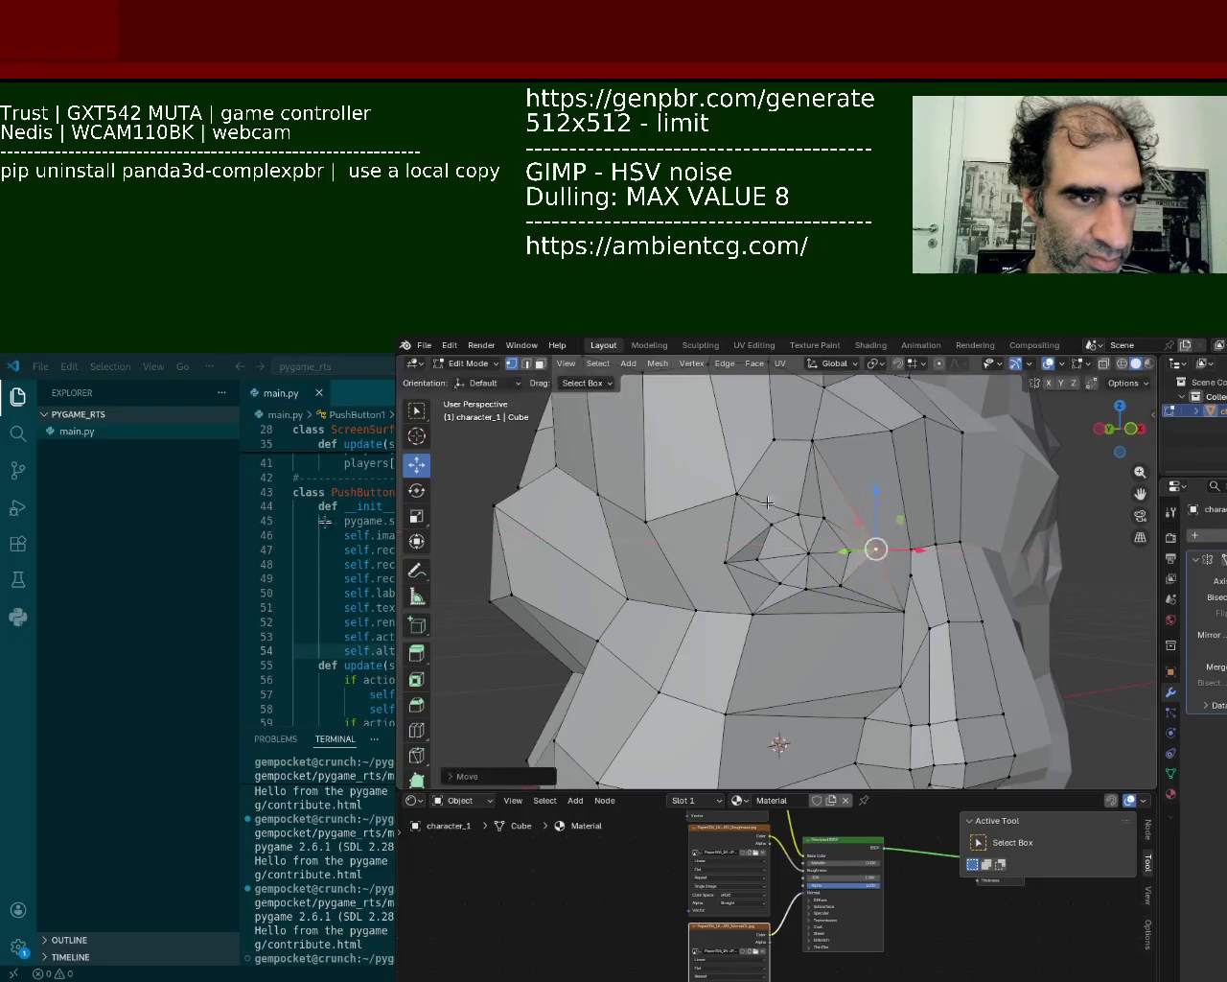
- Select vertices above the eye socket and extrude from them via the edge menu
middle_click_drag(796, 495, 855, 539)
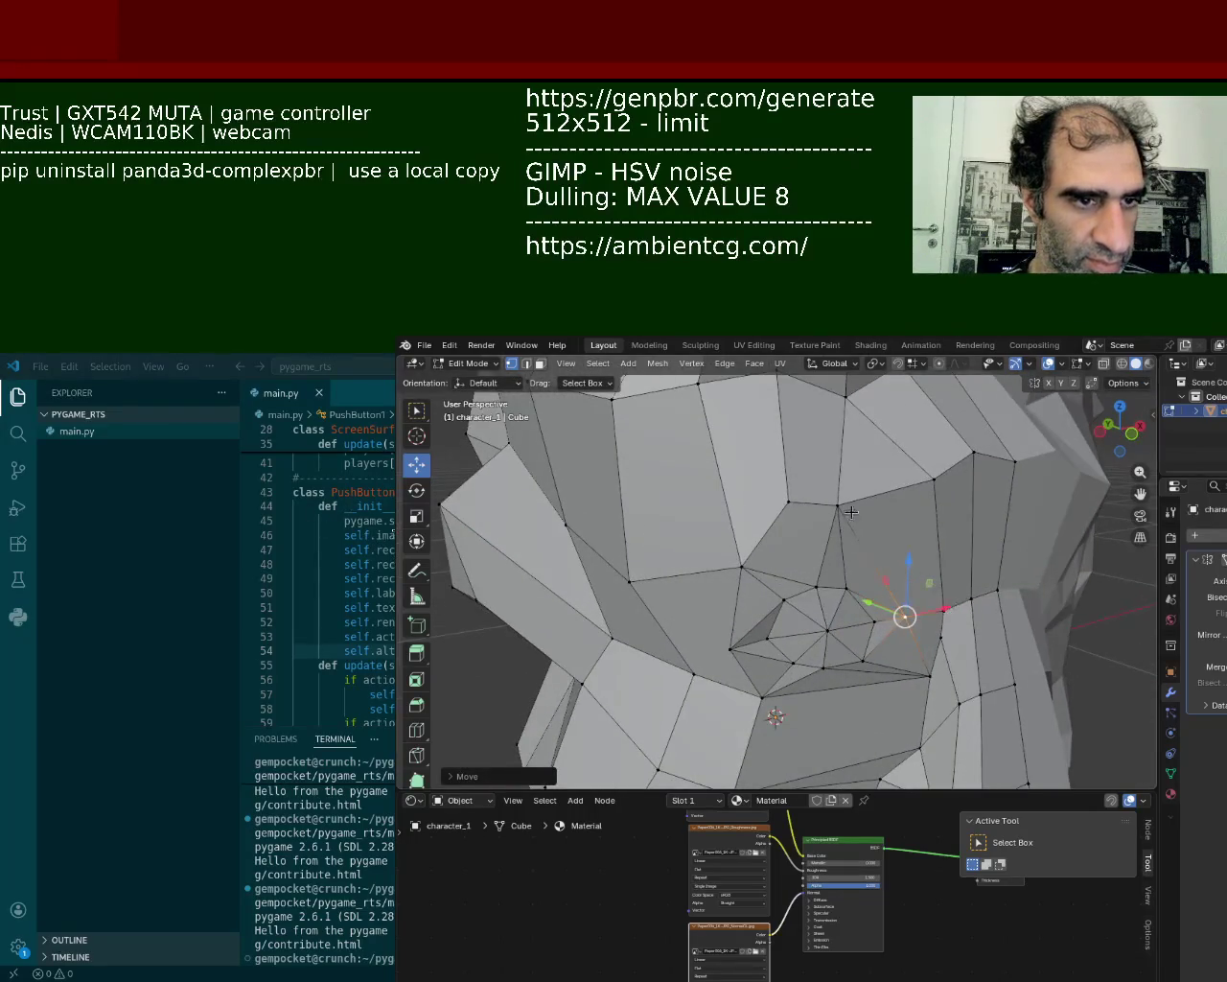
left_click(838, 505)
left_click(905, 606, "shift")
left_click(788, 501)
left_click(741, 566)
key("ctrl+e")
left_click(735, 631)
- Subdivide the edge between the two vertices above the eye
left_click(788, 502)
left_click(816, 583, "shift")
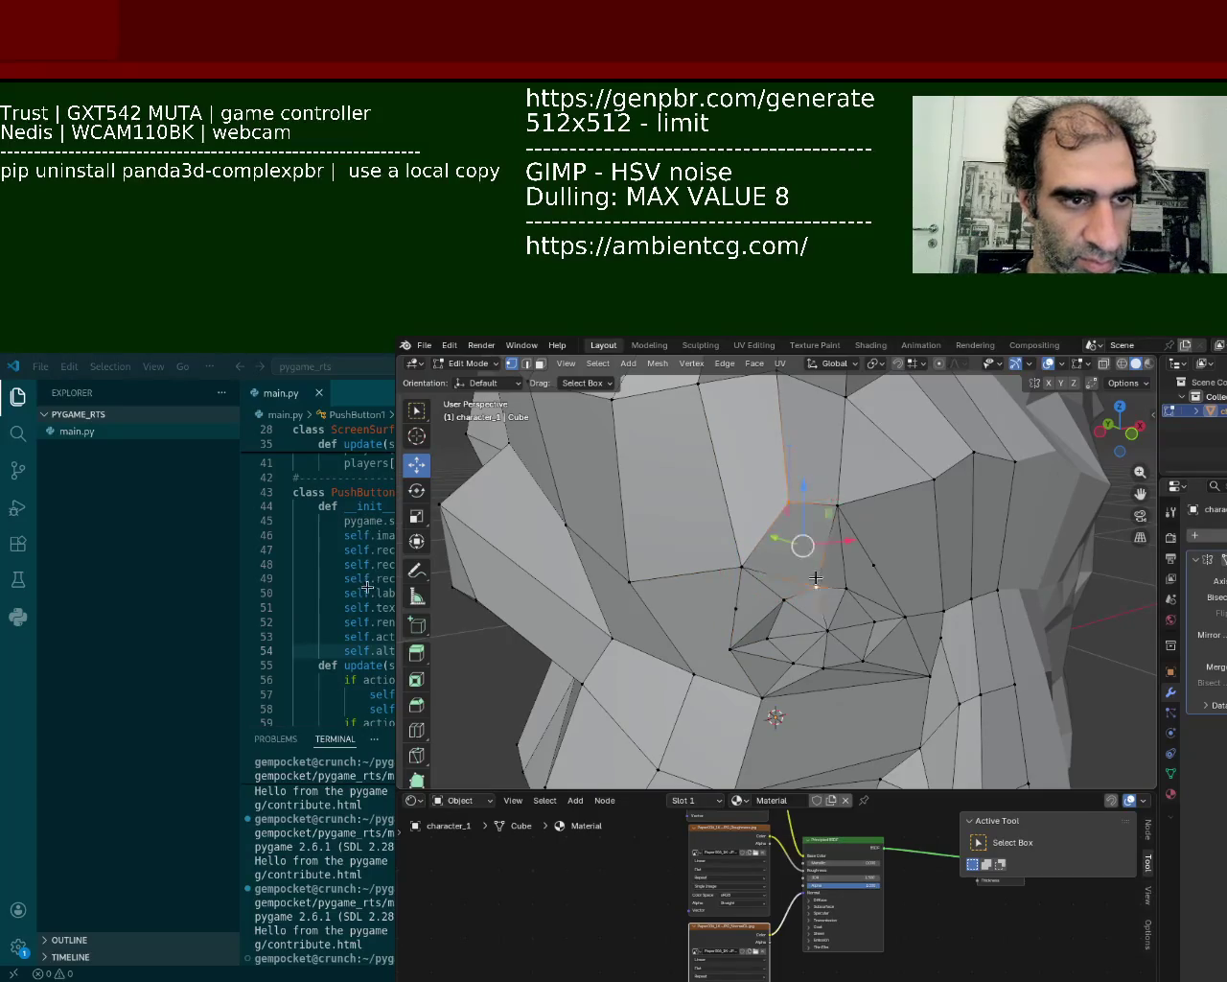
left_click(816, 582)
left_click(735, 609)
left_click(788, 502)
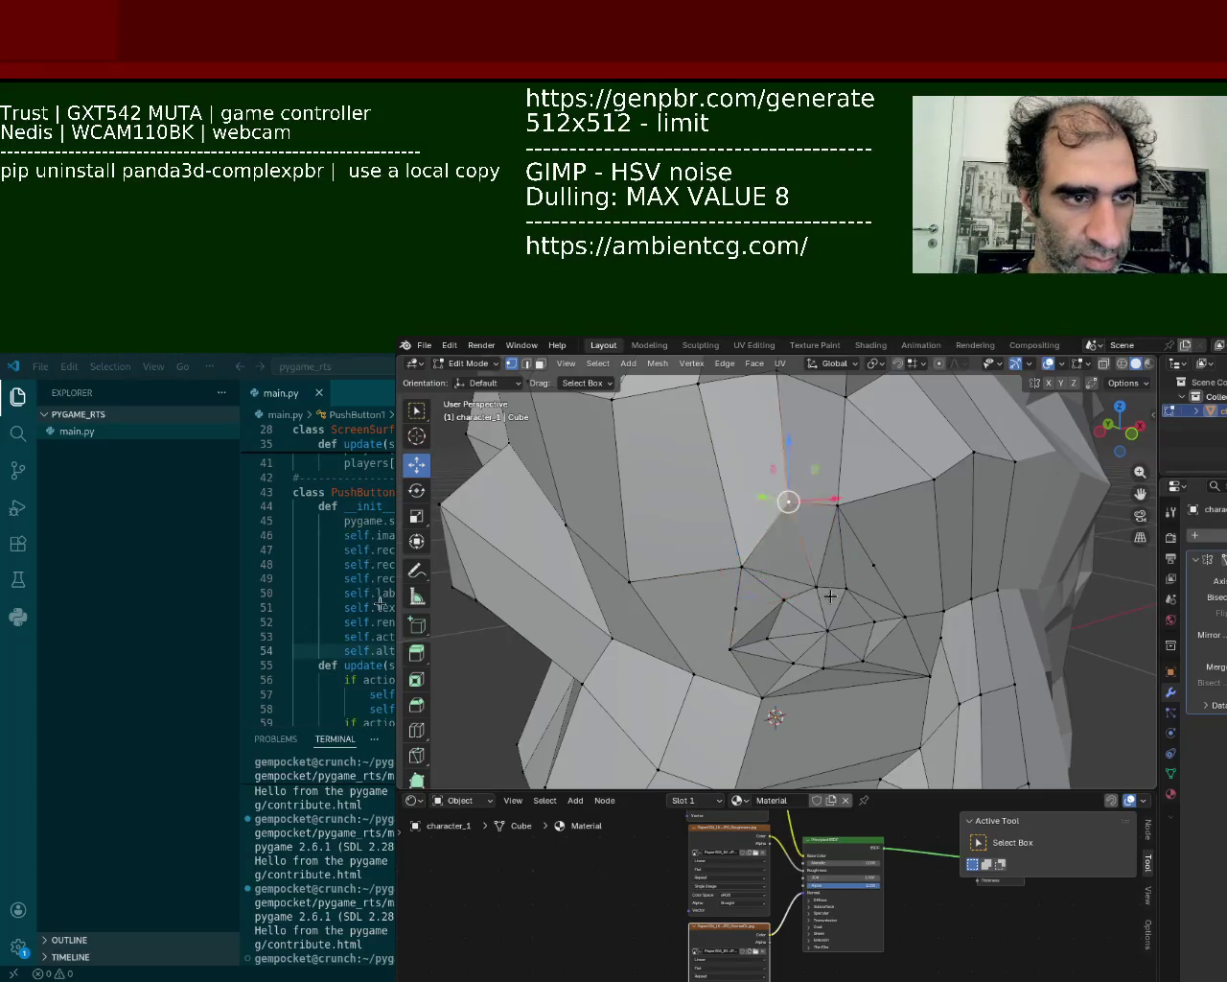
left_click(816, 583, "shift")
right_click(811, 589)
left_click(806, 566)
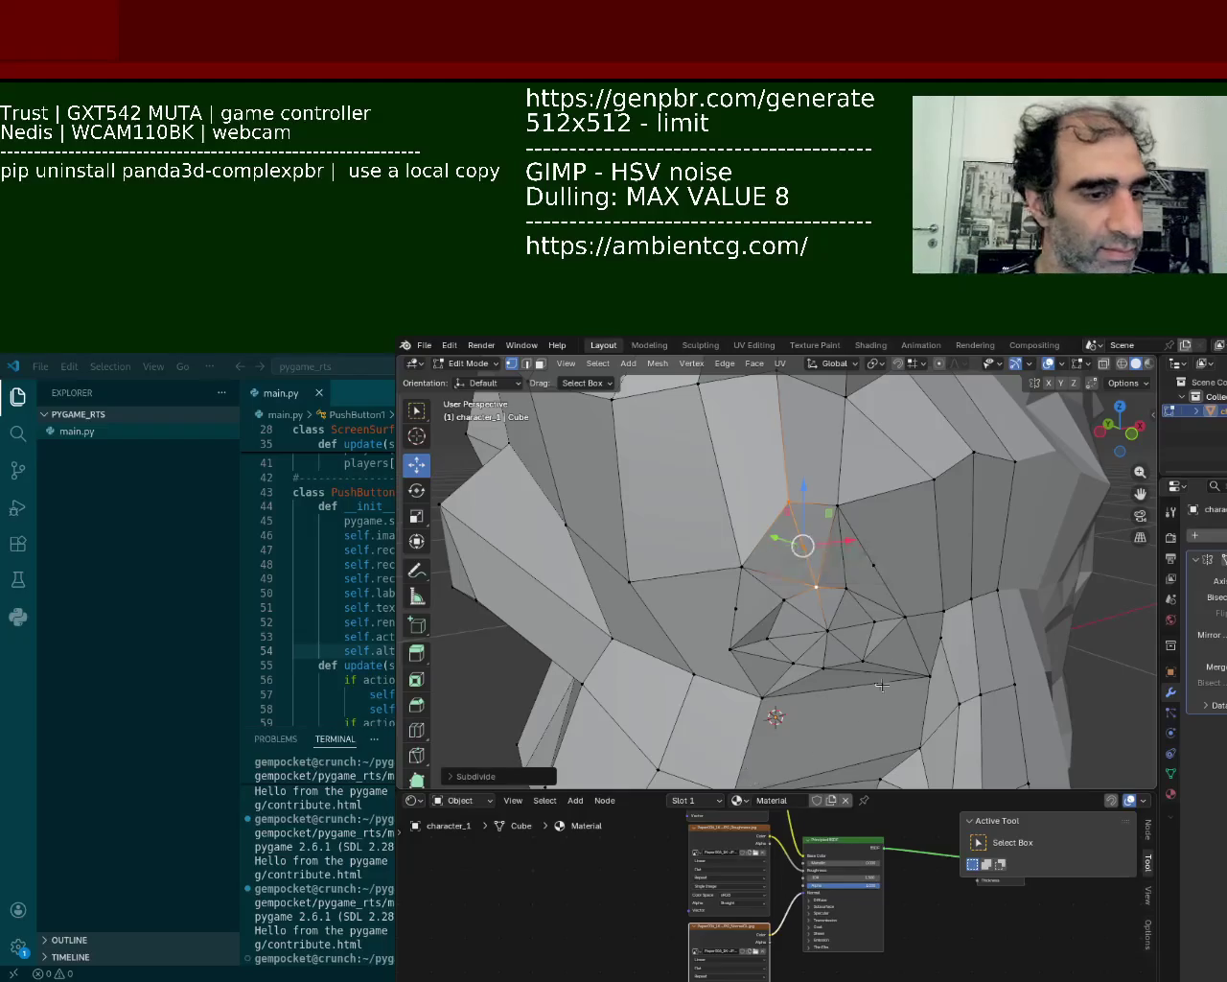
middle_click_drag(804, 543, 700, 556)
left_click(798, 518, "shift")
left_click(730, 516)
left_click(731, 510)
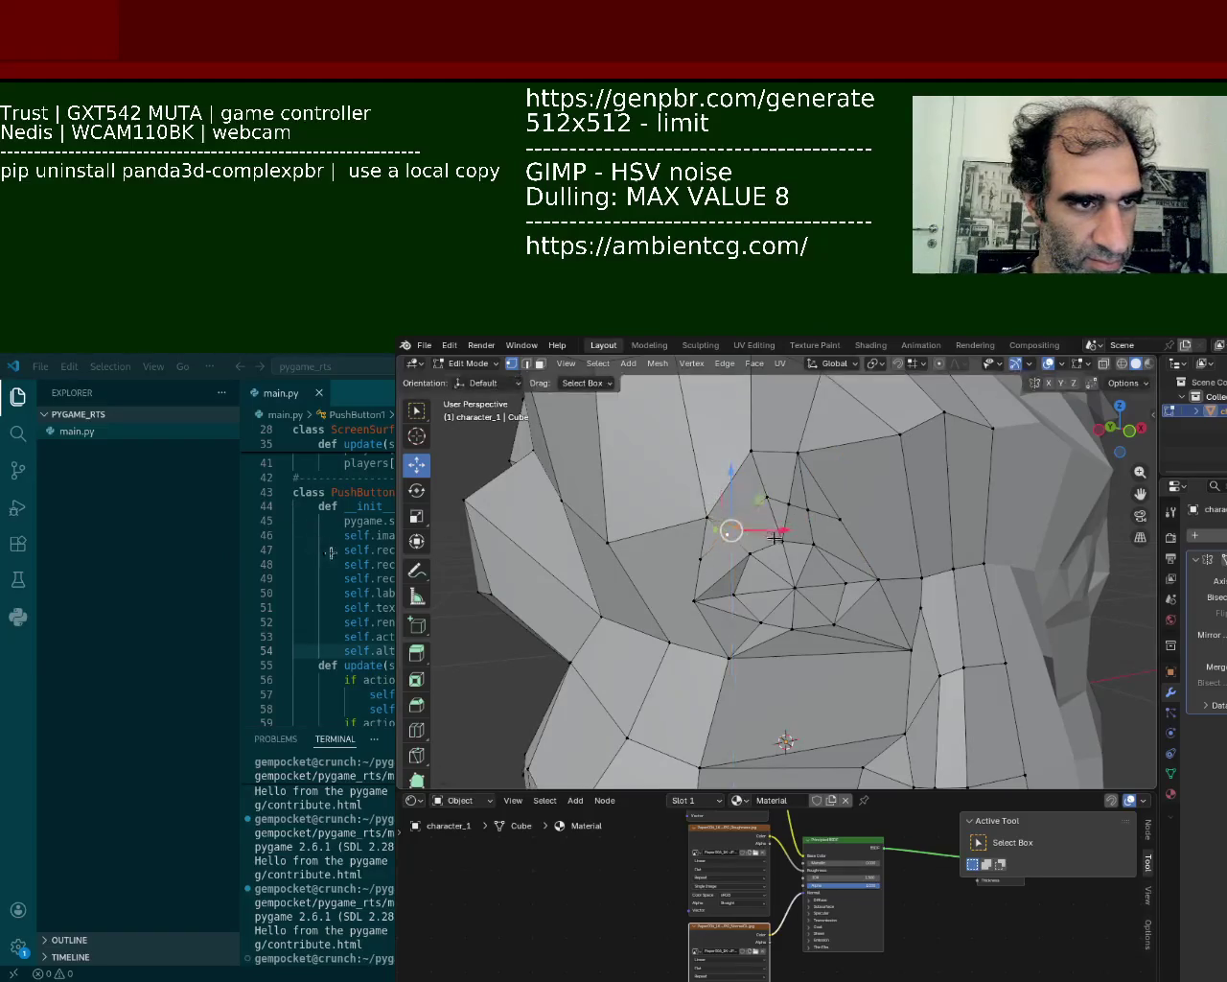
left_click_drag(729, 533, 751, 543)
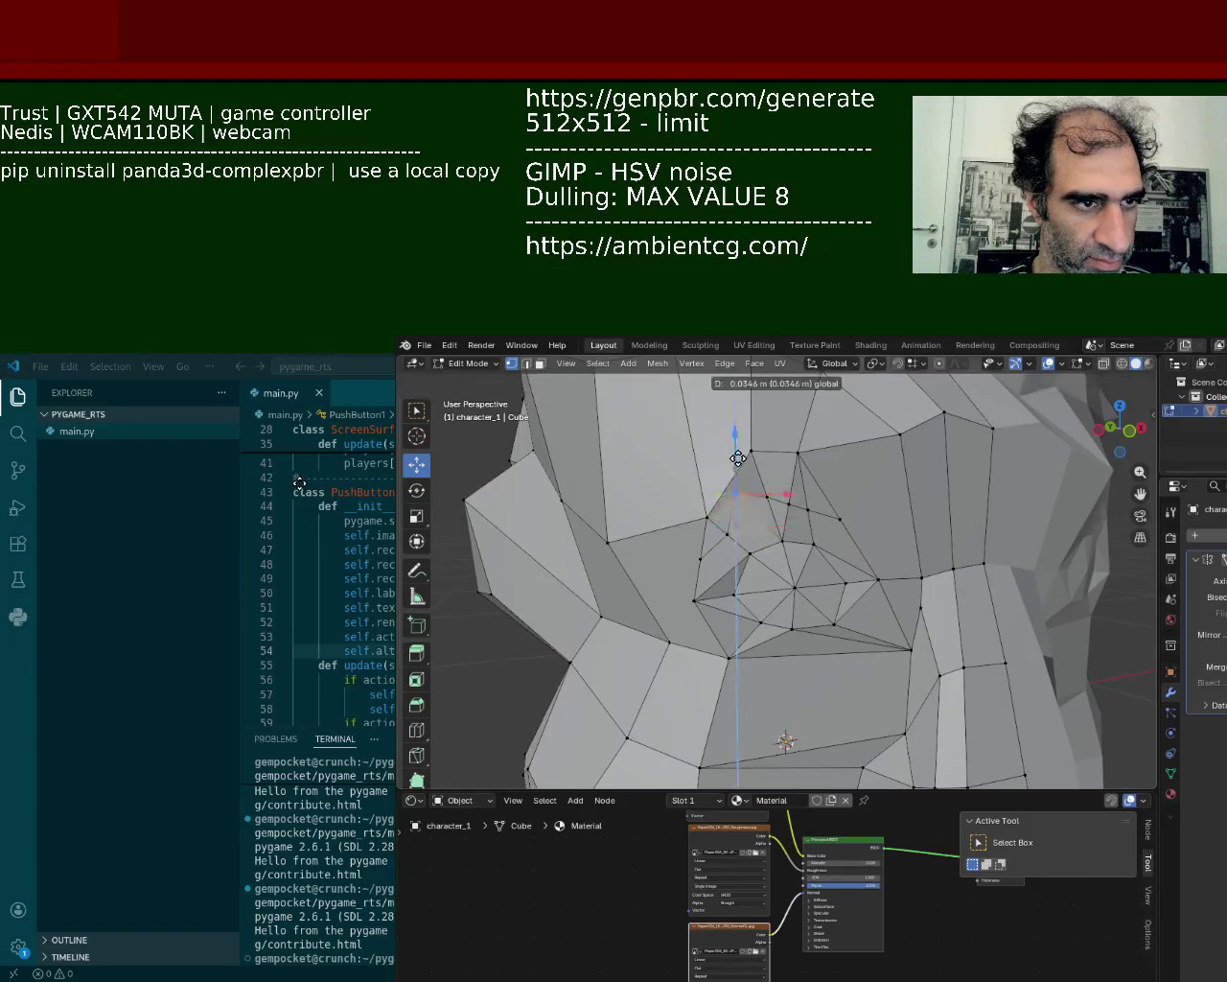
left_click(788, 495)
mouse_move(788, 441)
left_mouse_down()
mouse_move(809, 509)
mouse_move(864, 519)
mouse_move(823, 516)
mouse_move(709, 555)
left_mouse_up()
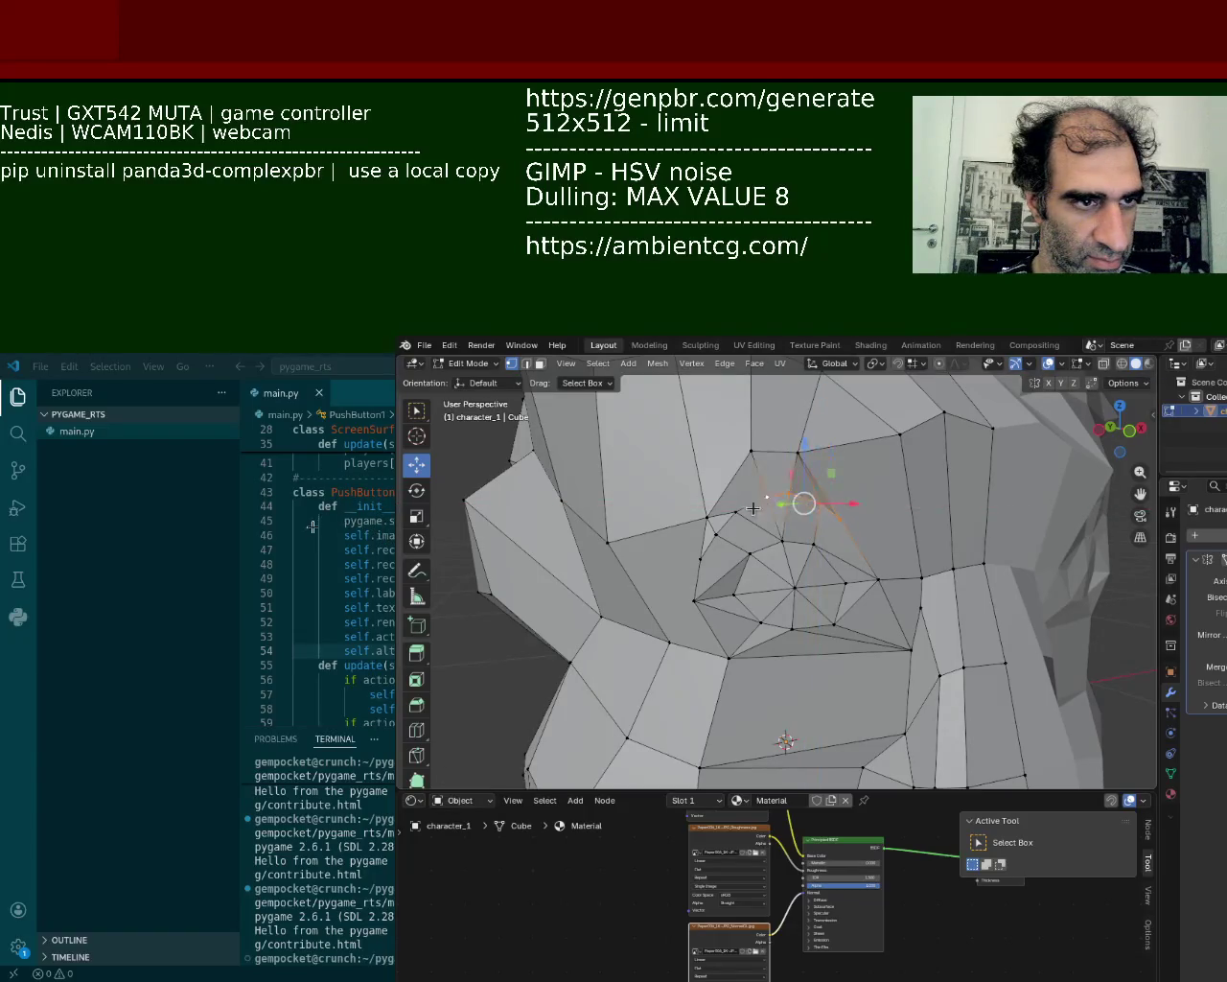
mouse_move(783, 463)
left_mouse_down()
mouse_move(772, 493)
mouse_move(883, 543)
left_mouse_up()
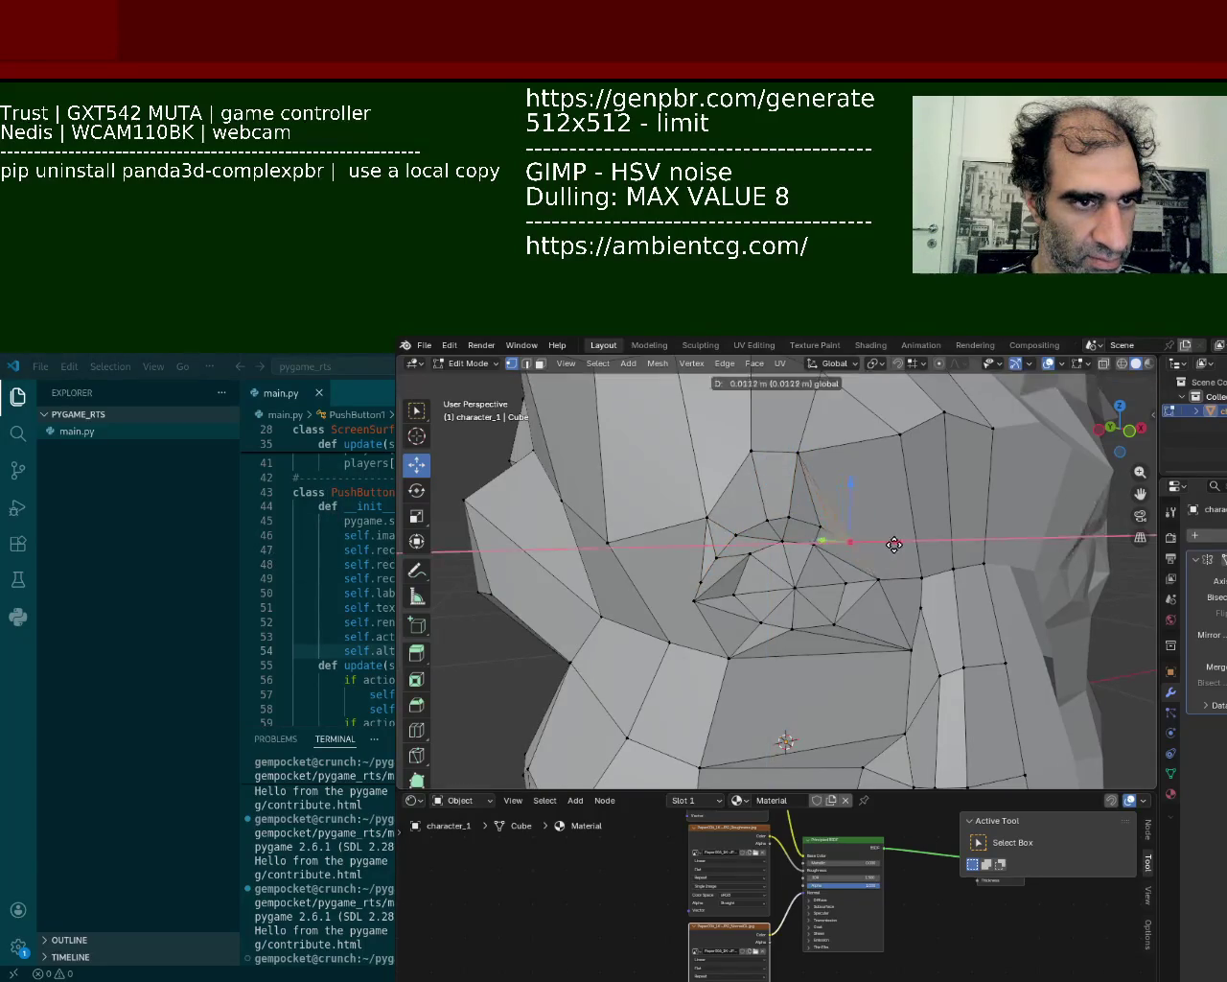
middle_click_drag(704, 570, 818, 650)
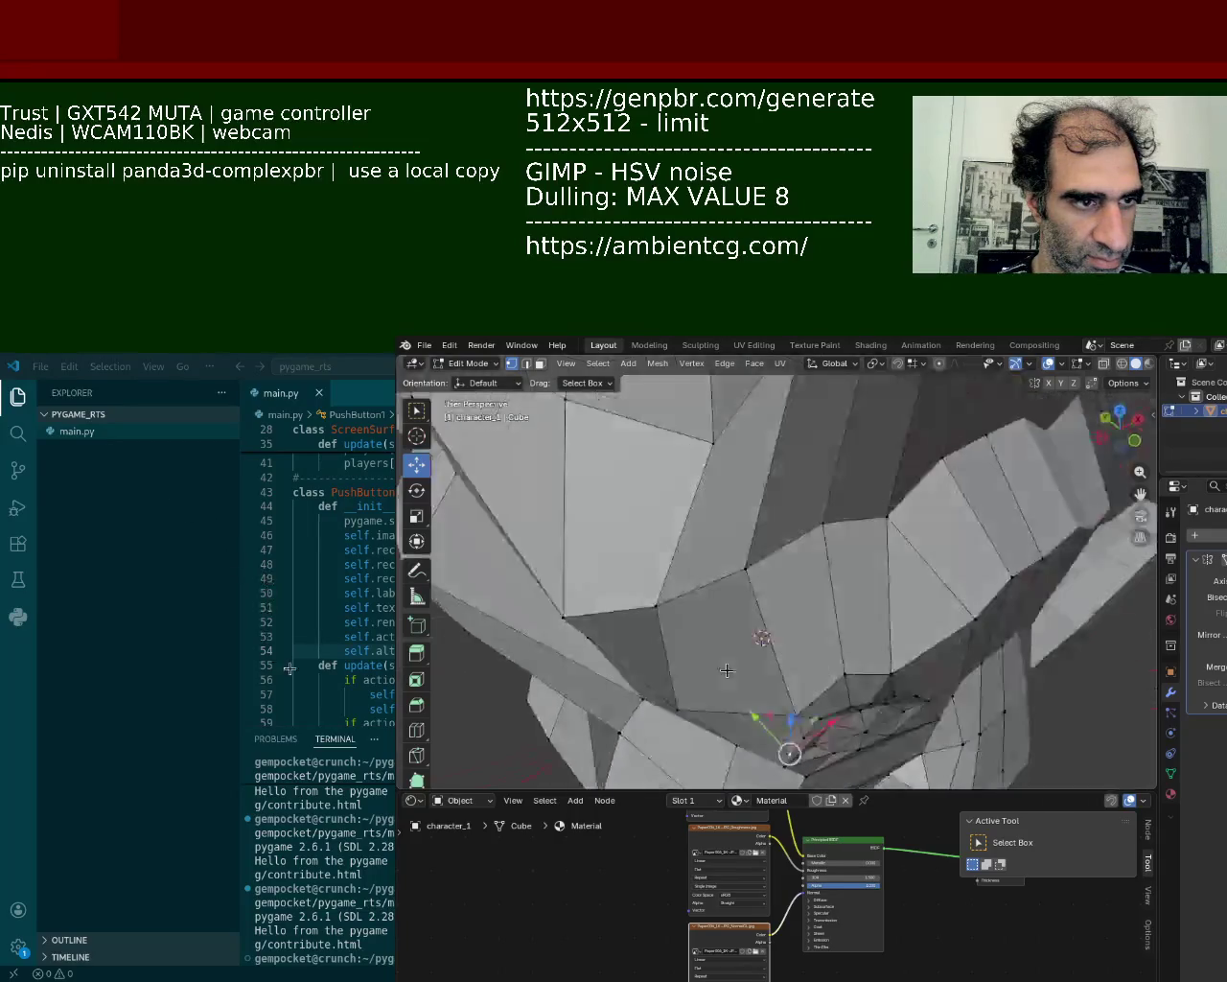
left_click_drag(818, 650, 813, 662)
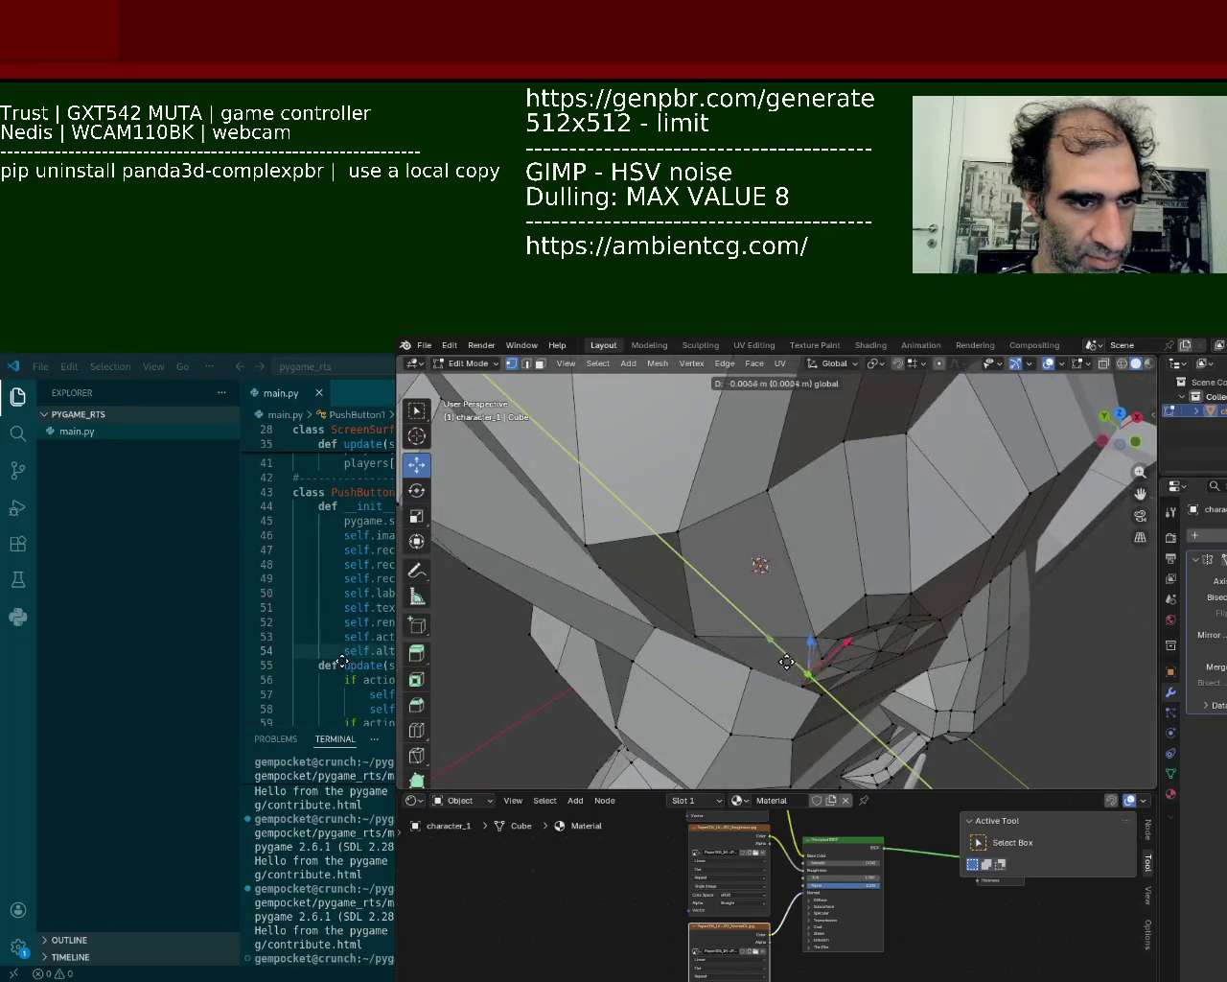
mouse_move(813, 661)
middle_mouse_down()
mouse_move(826, 470)
mouse_move(887, 551)
middle_mouse_up()
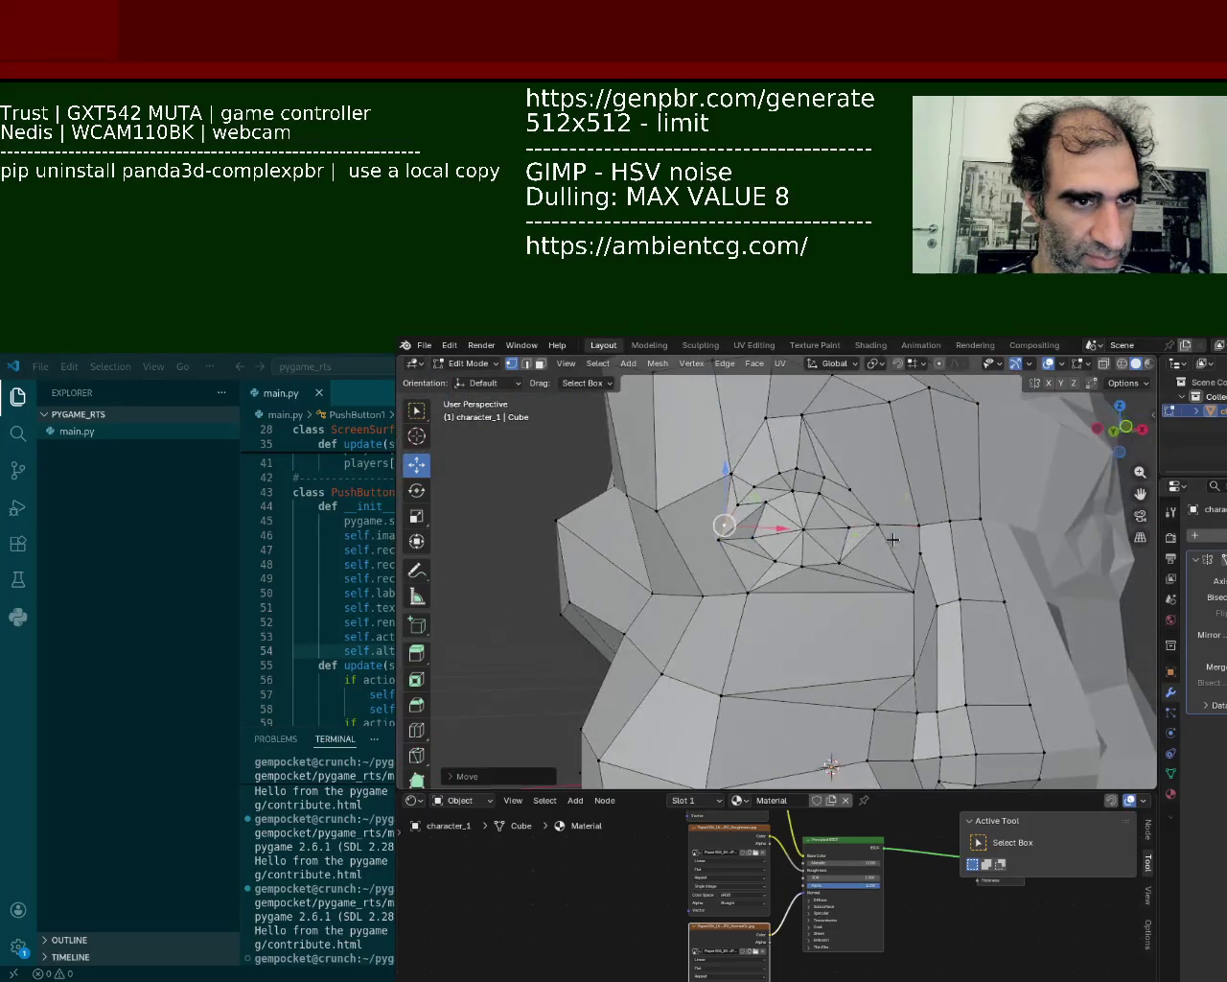
left_click(877, 523)
left_click(911, 592, "shift")
right_click(911, 591)
left_click(863, 575)
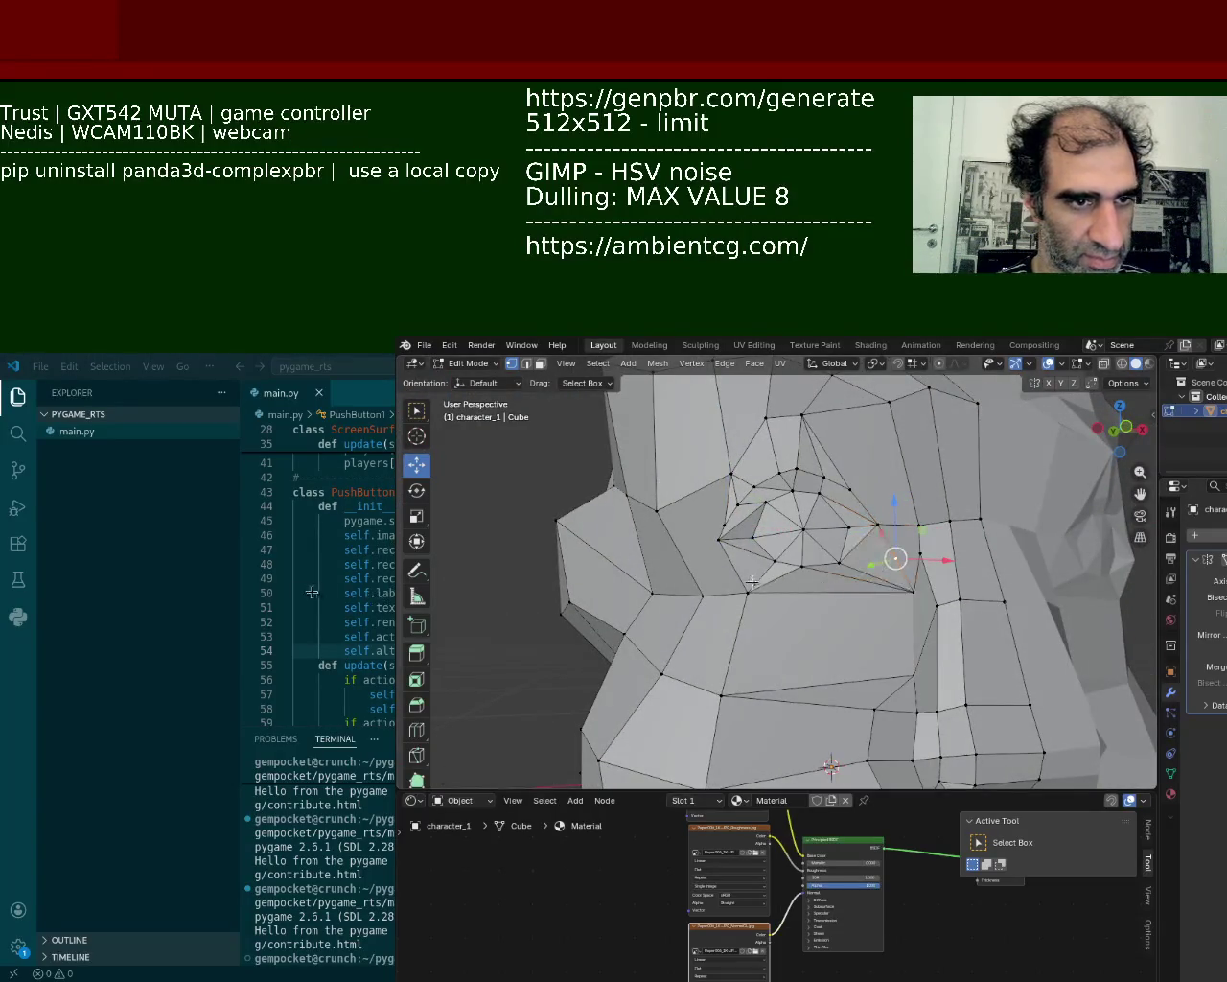
left_click(710, 548)
key("g")
left_click(652, 568)
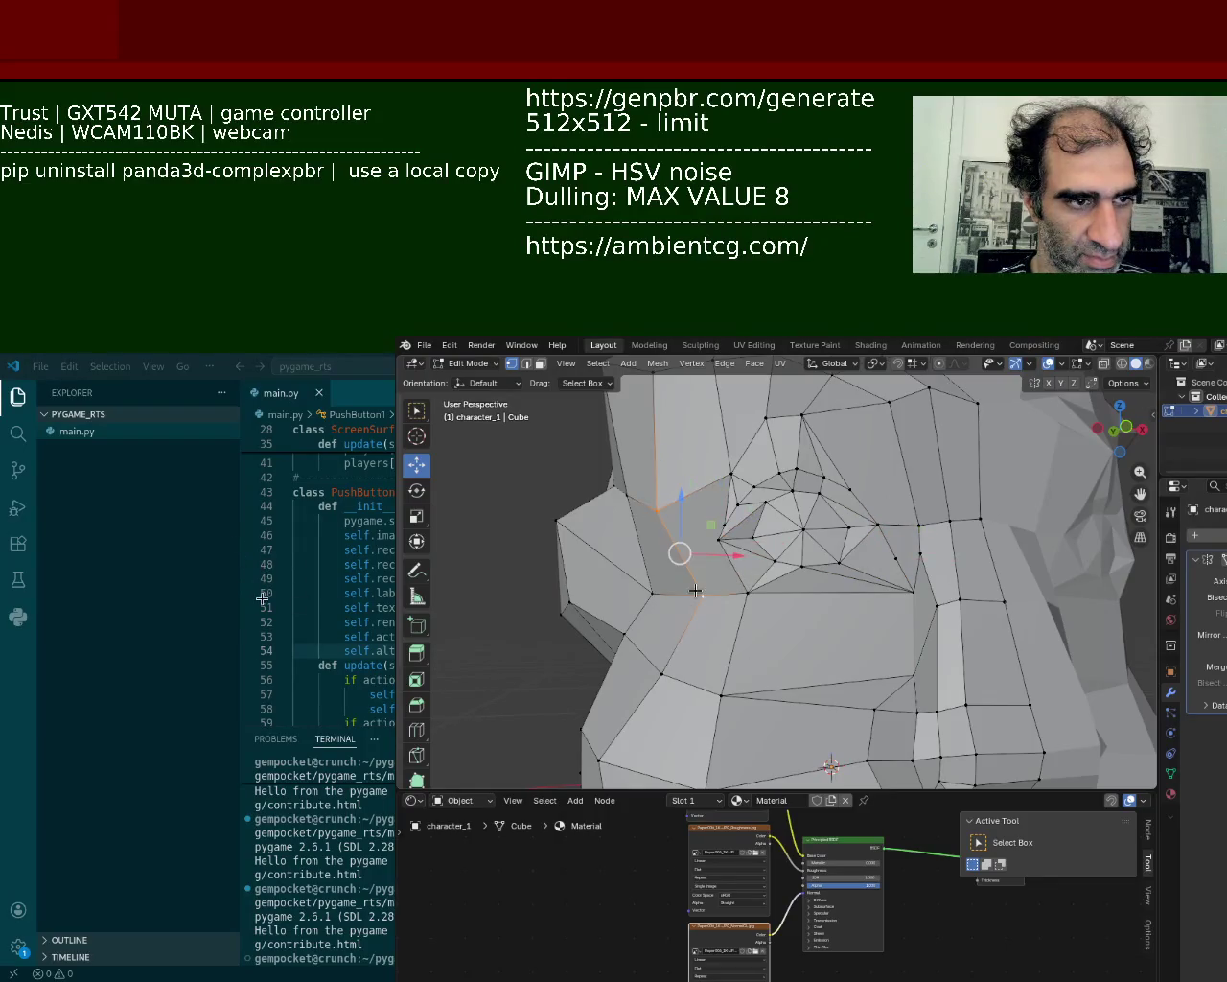
key("g")
key("g")
left_click(759, 627)
left_click(895, 558)
left_click(801, 565)
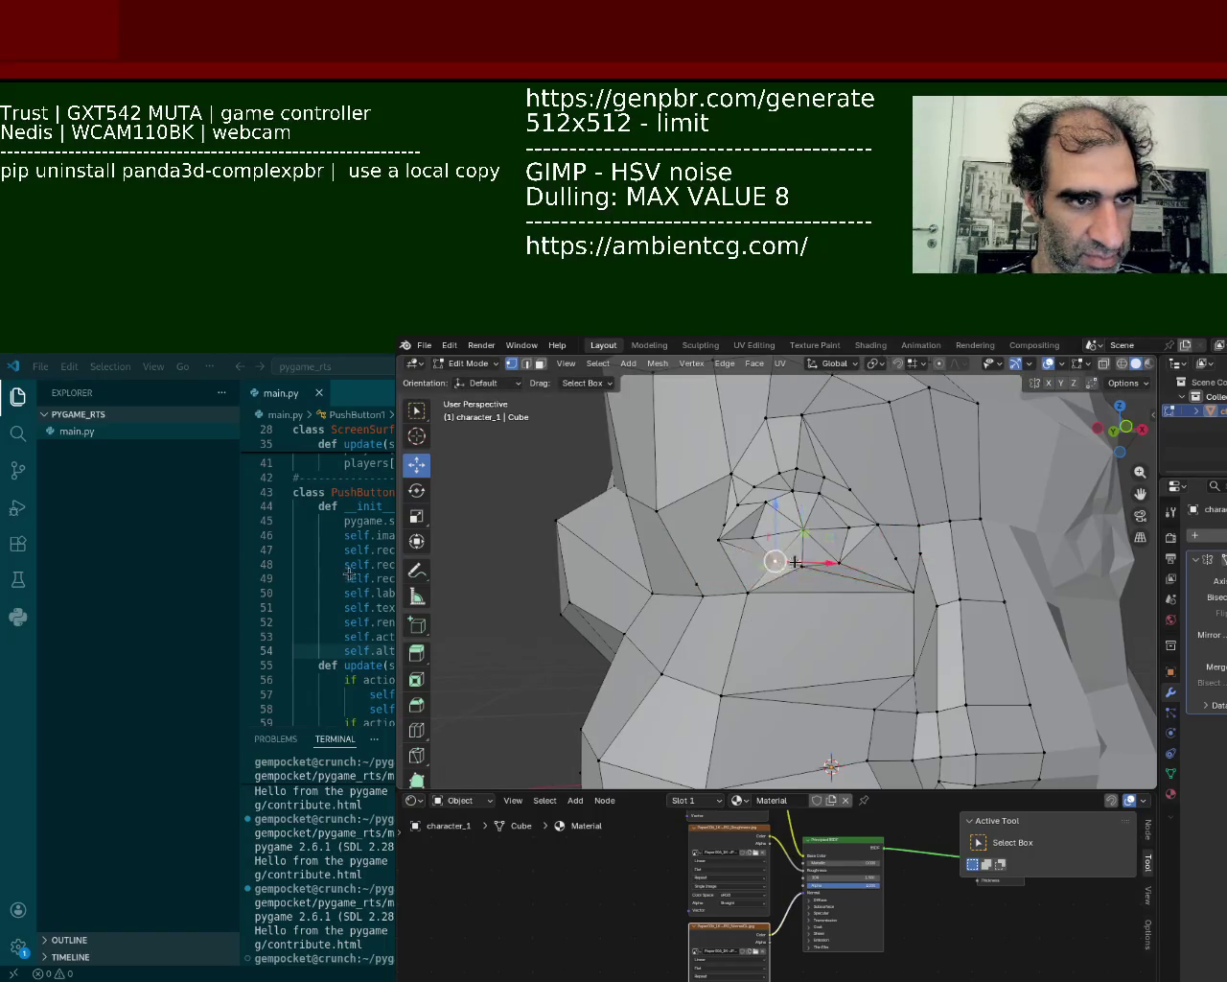
left_click_drag(789, 565, 788, 561)
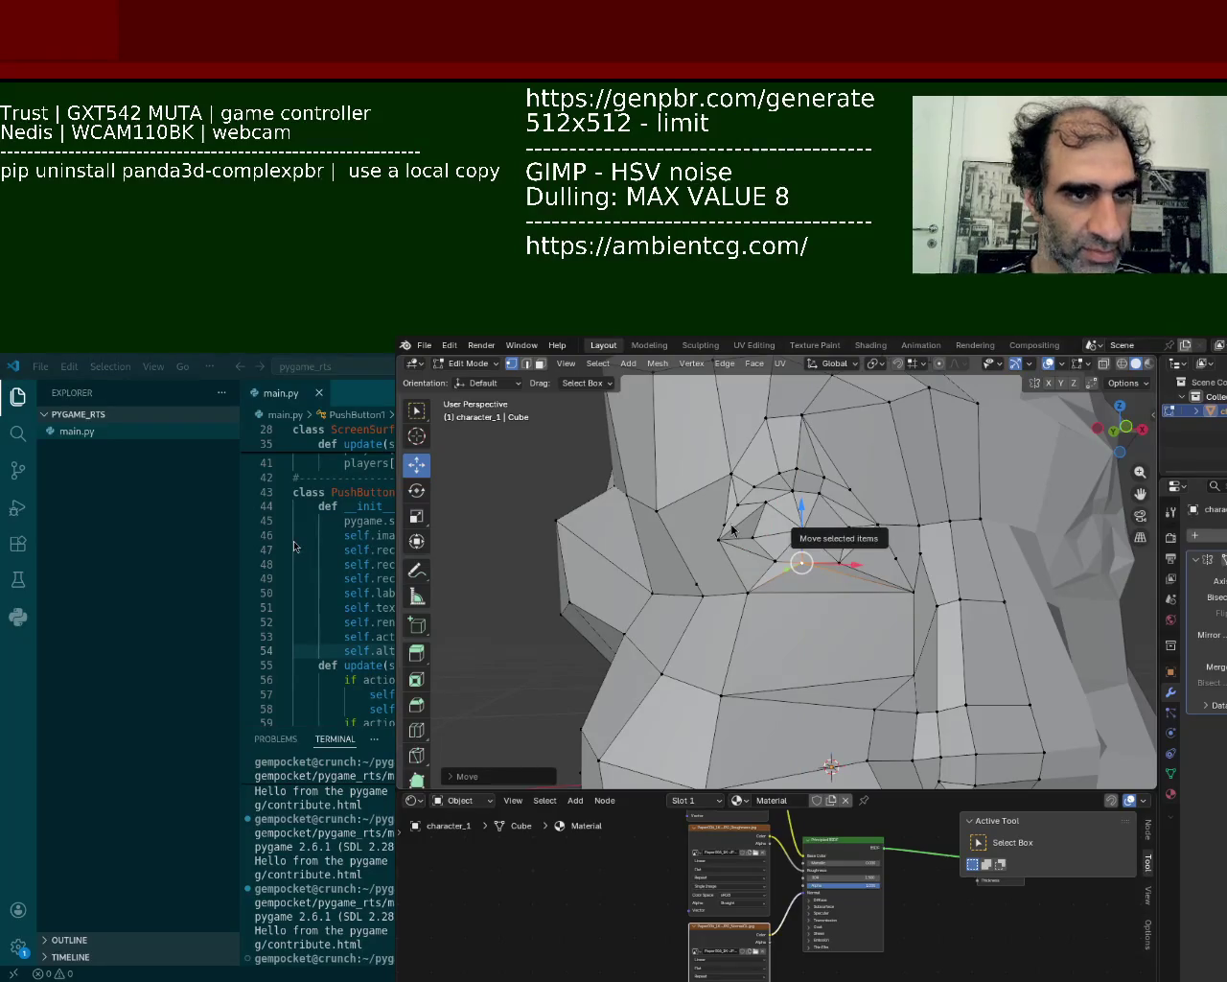
mouse_move(843, 582)
left_mouse_down()
mouse_move(909, 561)
mouse_move(842, 582)
left_mouse_up()
left_click(748, 591)
left_click(918, 594, "shift")
right_click(796, 567)
left_click(796, 575)
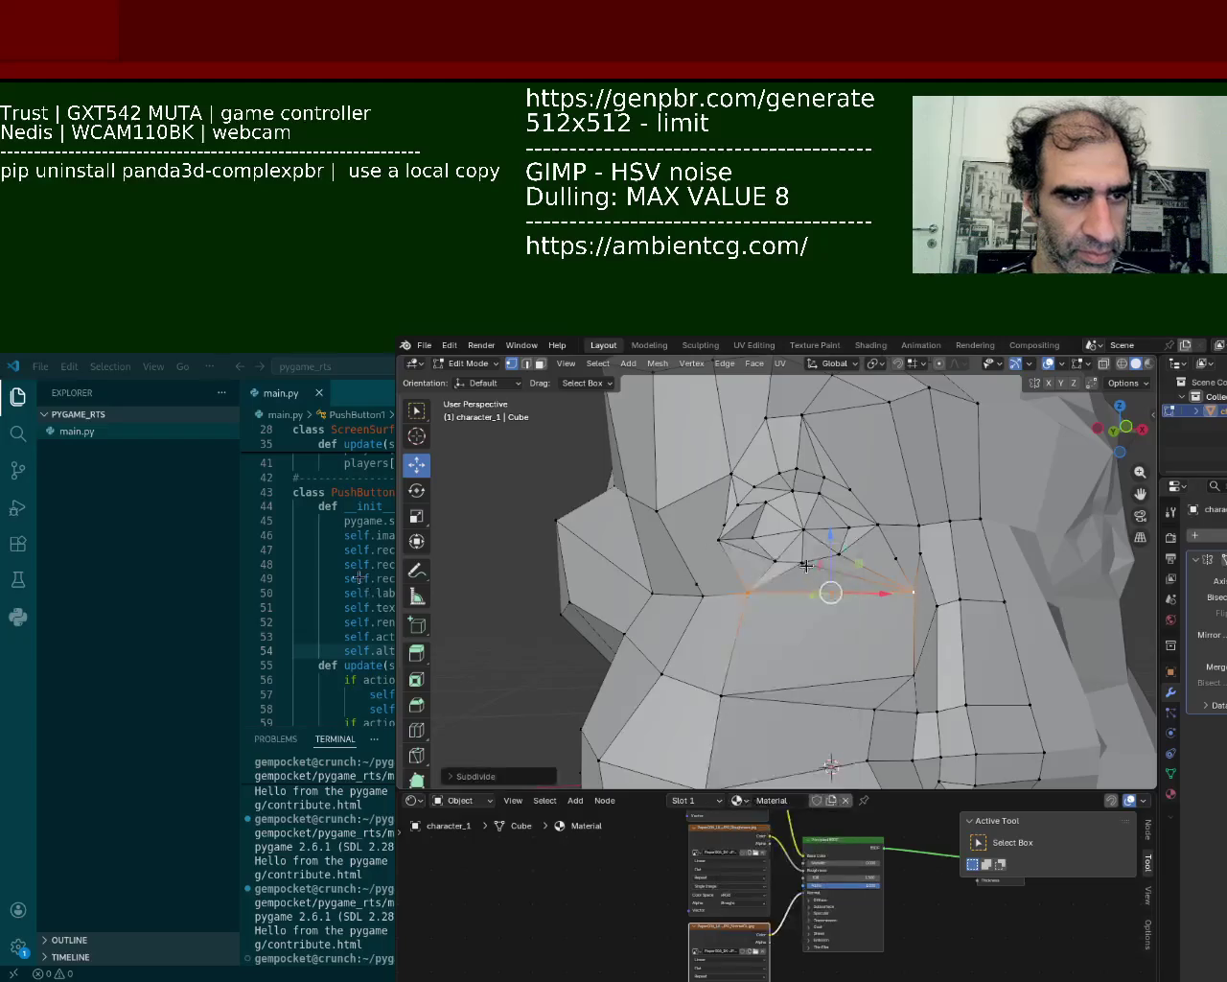
key("shift+v")
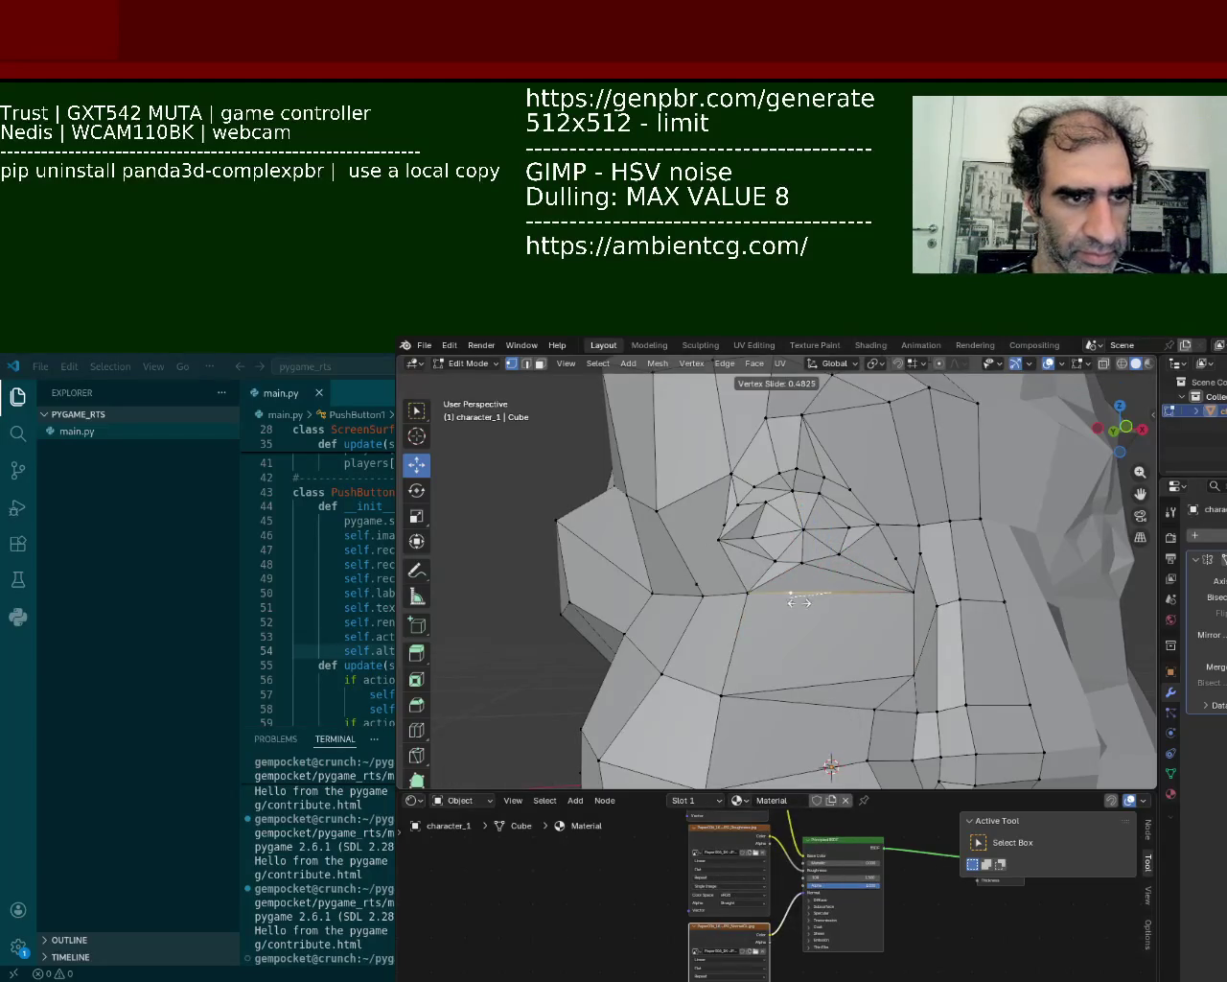
left_click(799, 602)
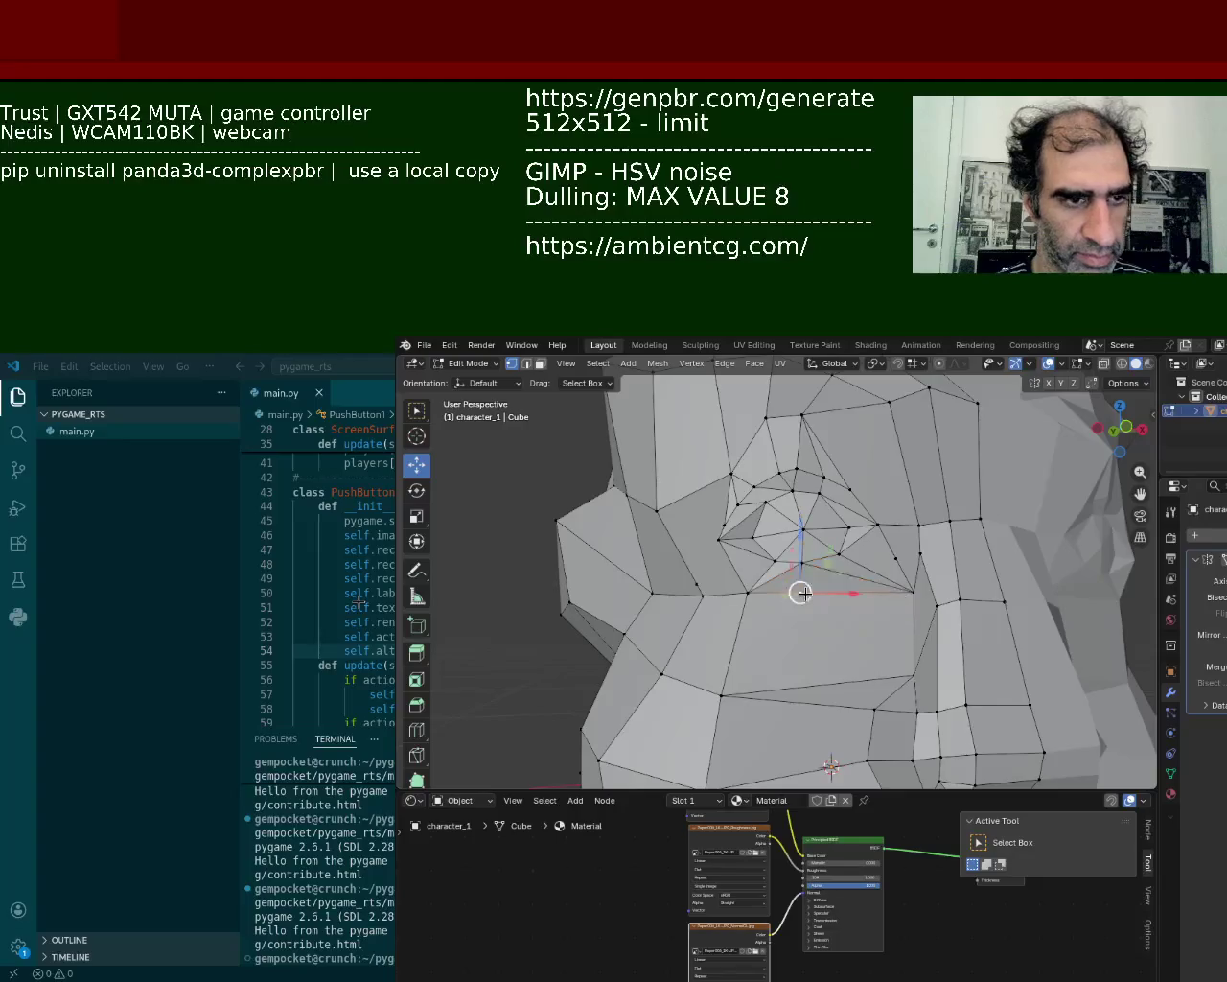
left_click(895, 561)
left_click(802, 564)
left_click_drag(801, 564, 778, 596)
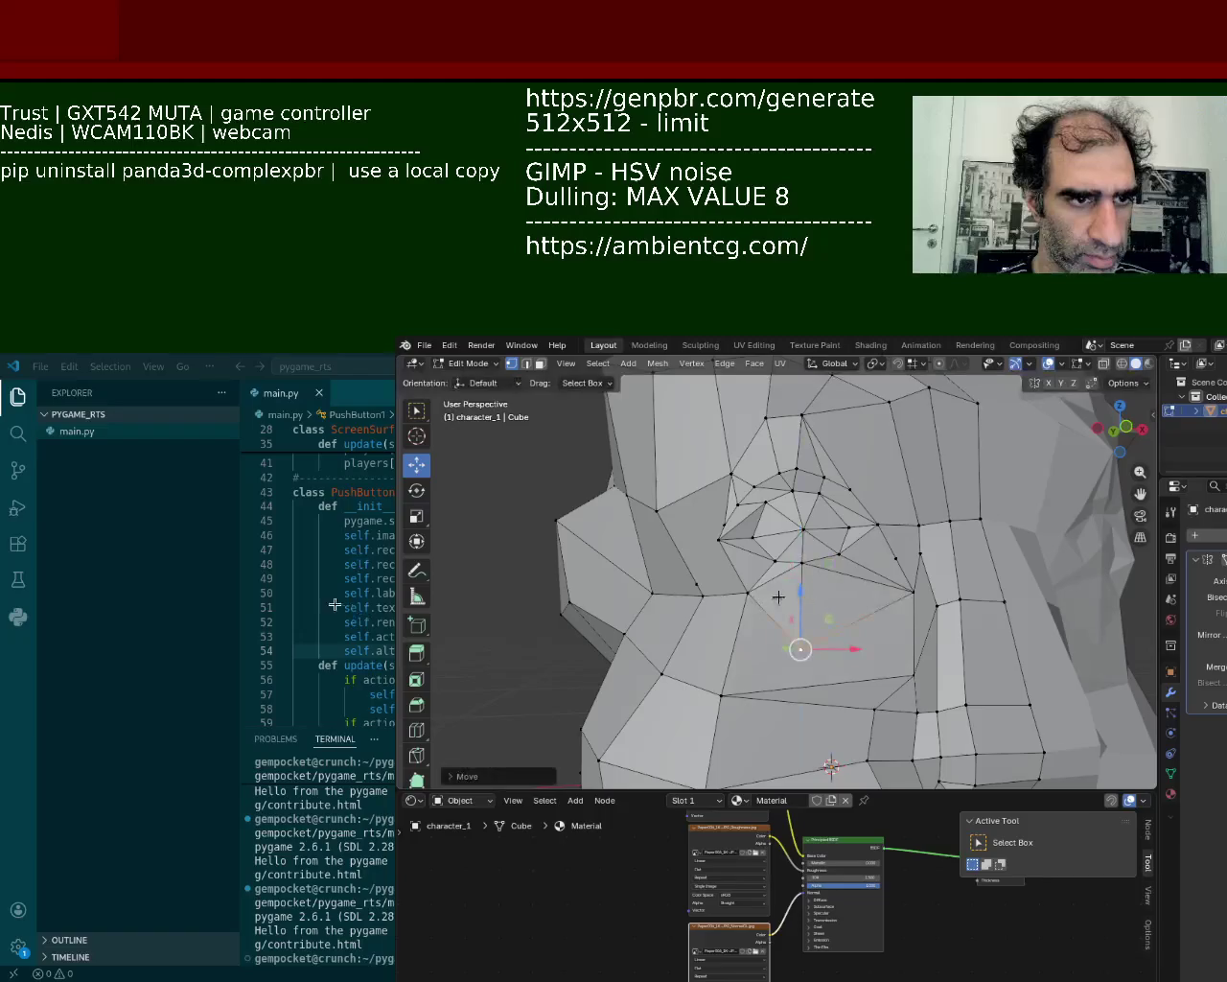
left_click(895, 561)
left_click(802, 563)
left_click(801, 650, "shift")
key("ctrl+e")
left_click(739, 717)
left_click(891, 566, "shift")
left_click(895, 565)
left_click(802, 587)
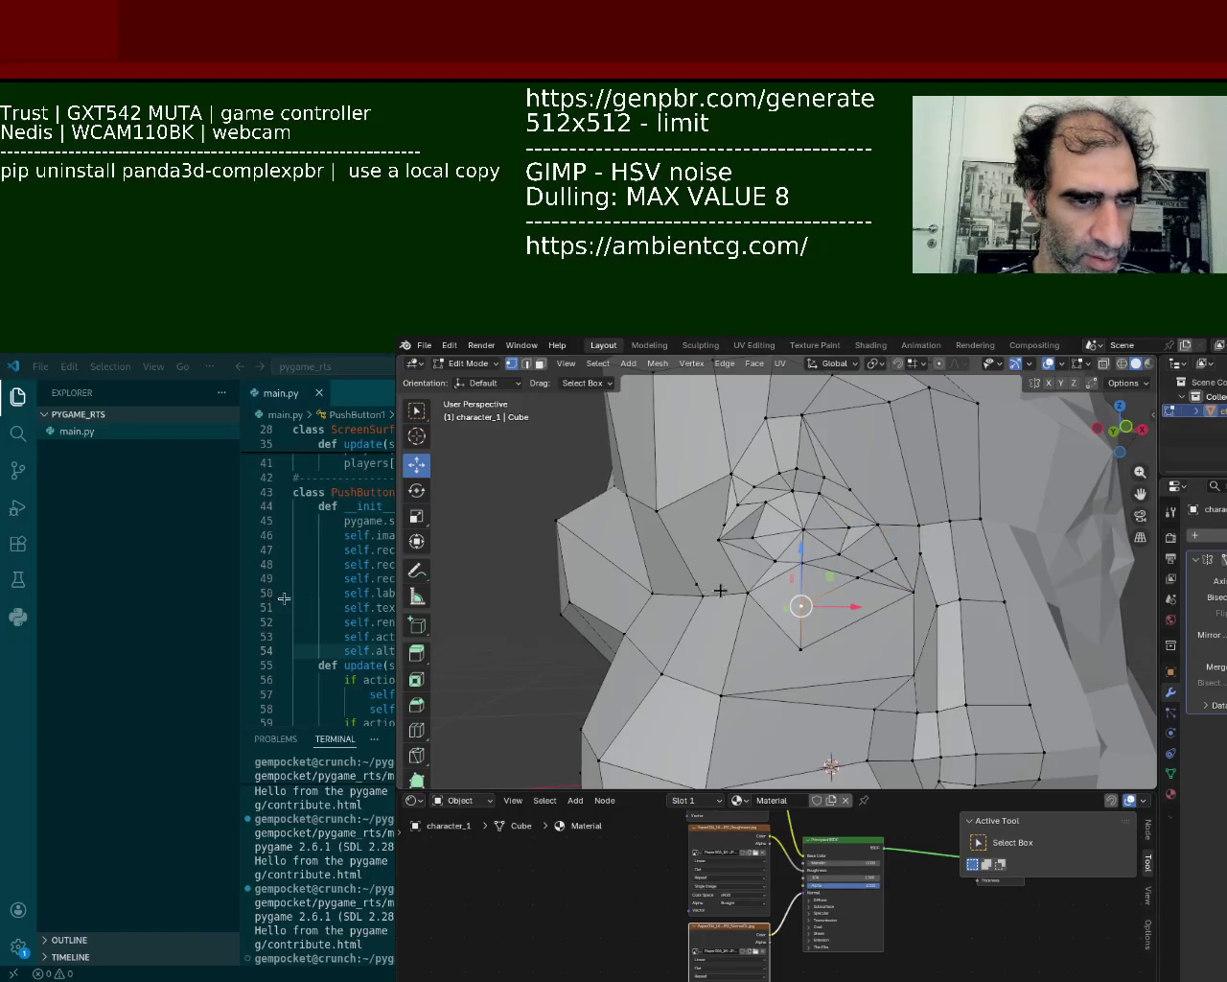
left_click(699, 588)
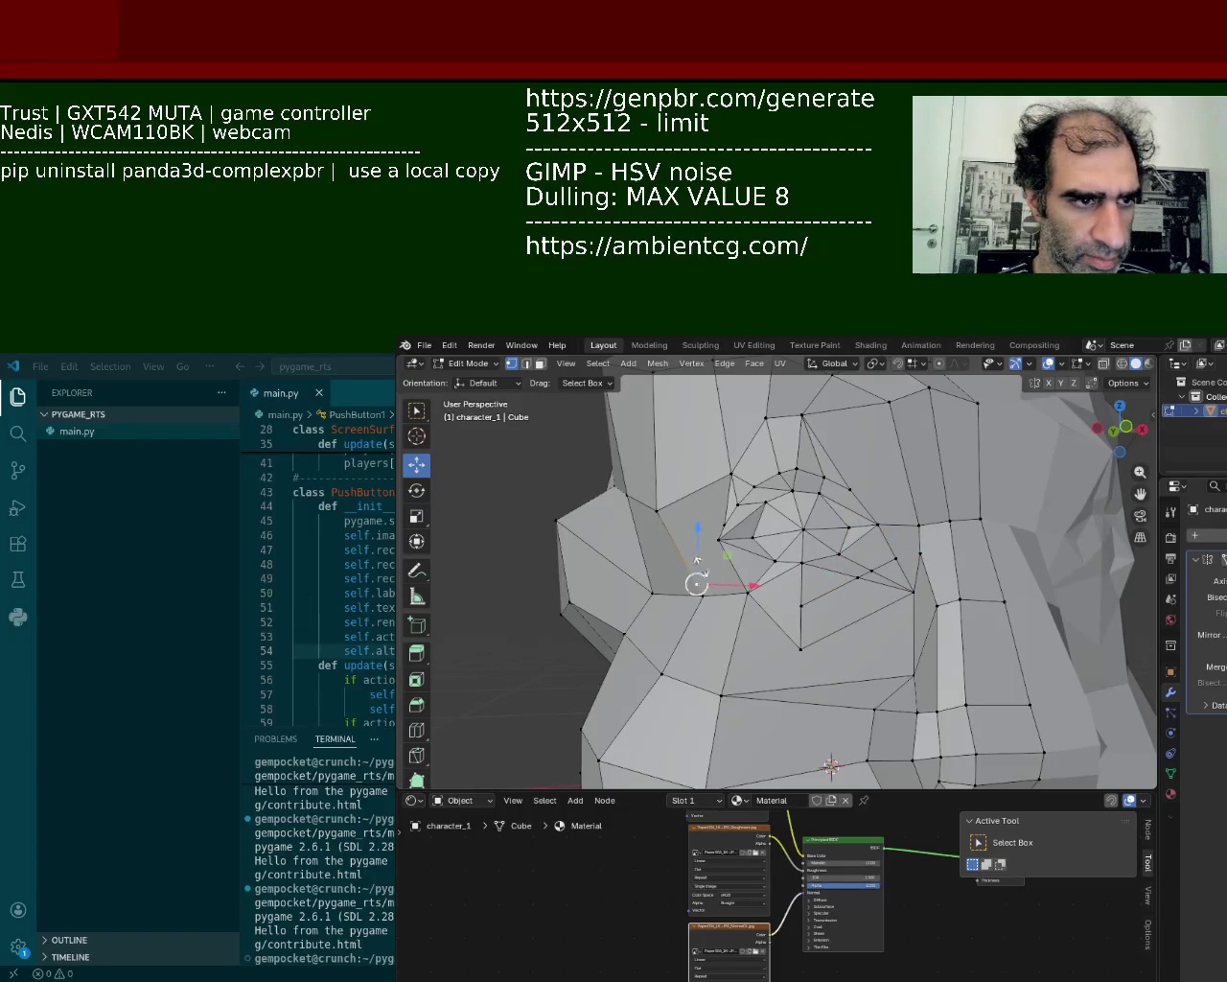
left_click_drag(697, 559, 747, 602)
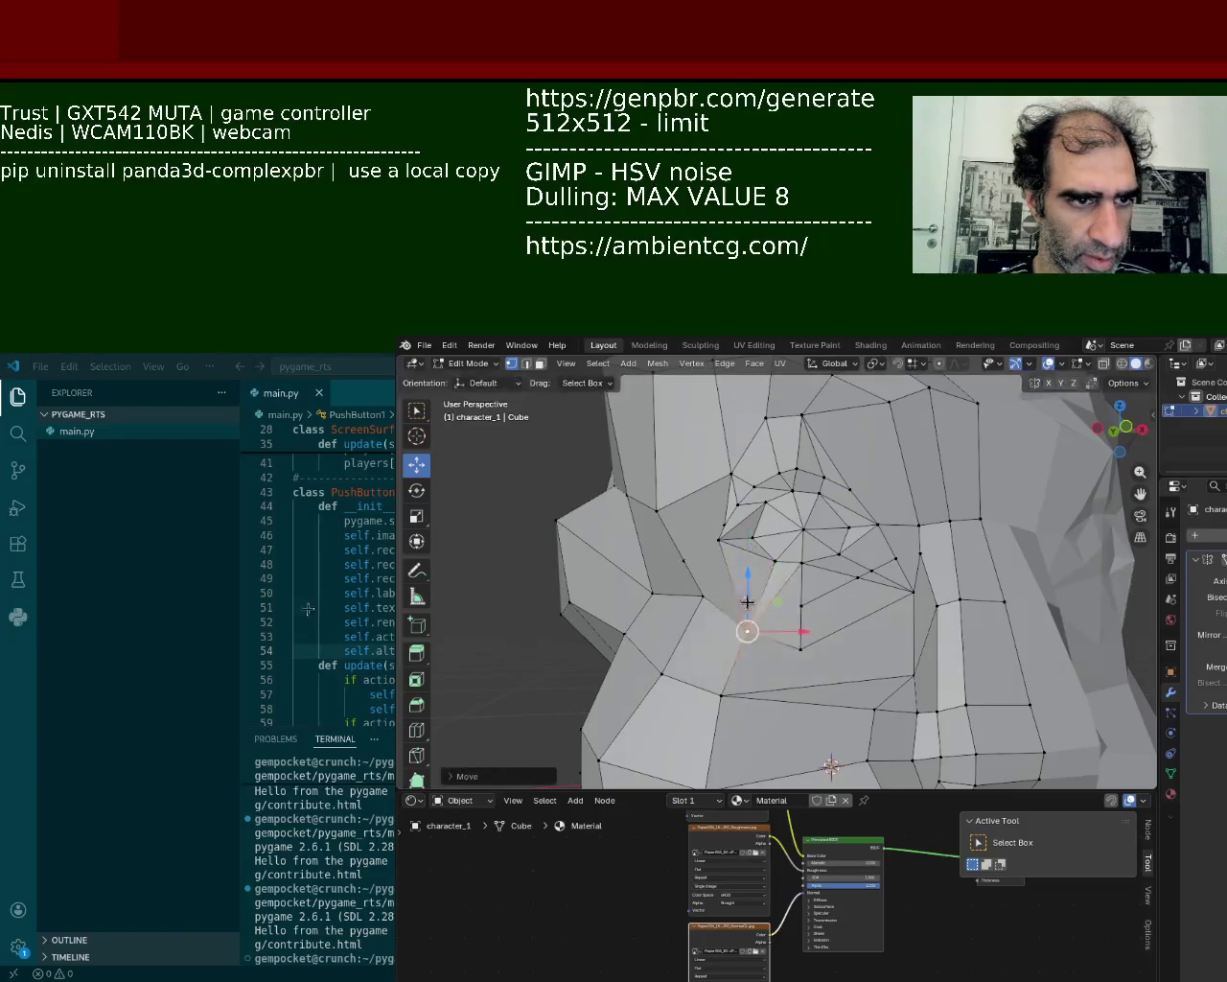
key("ctrl+z")
key("ctrl+z")
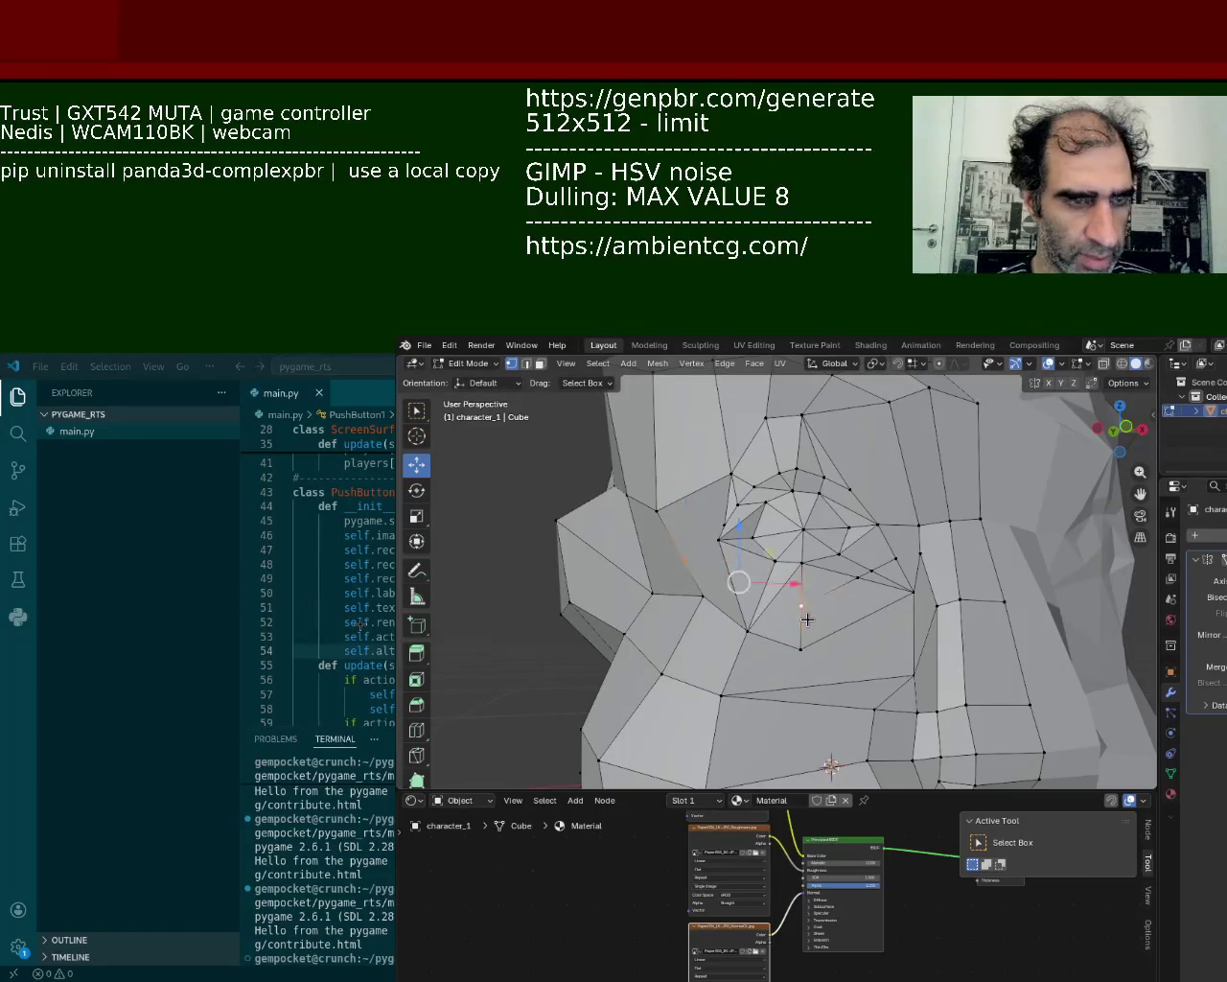
key("ctrl+z")
middle_click_drag(802, 602, 819, 630)
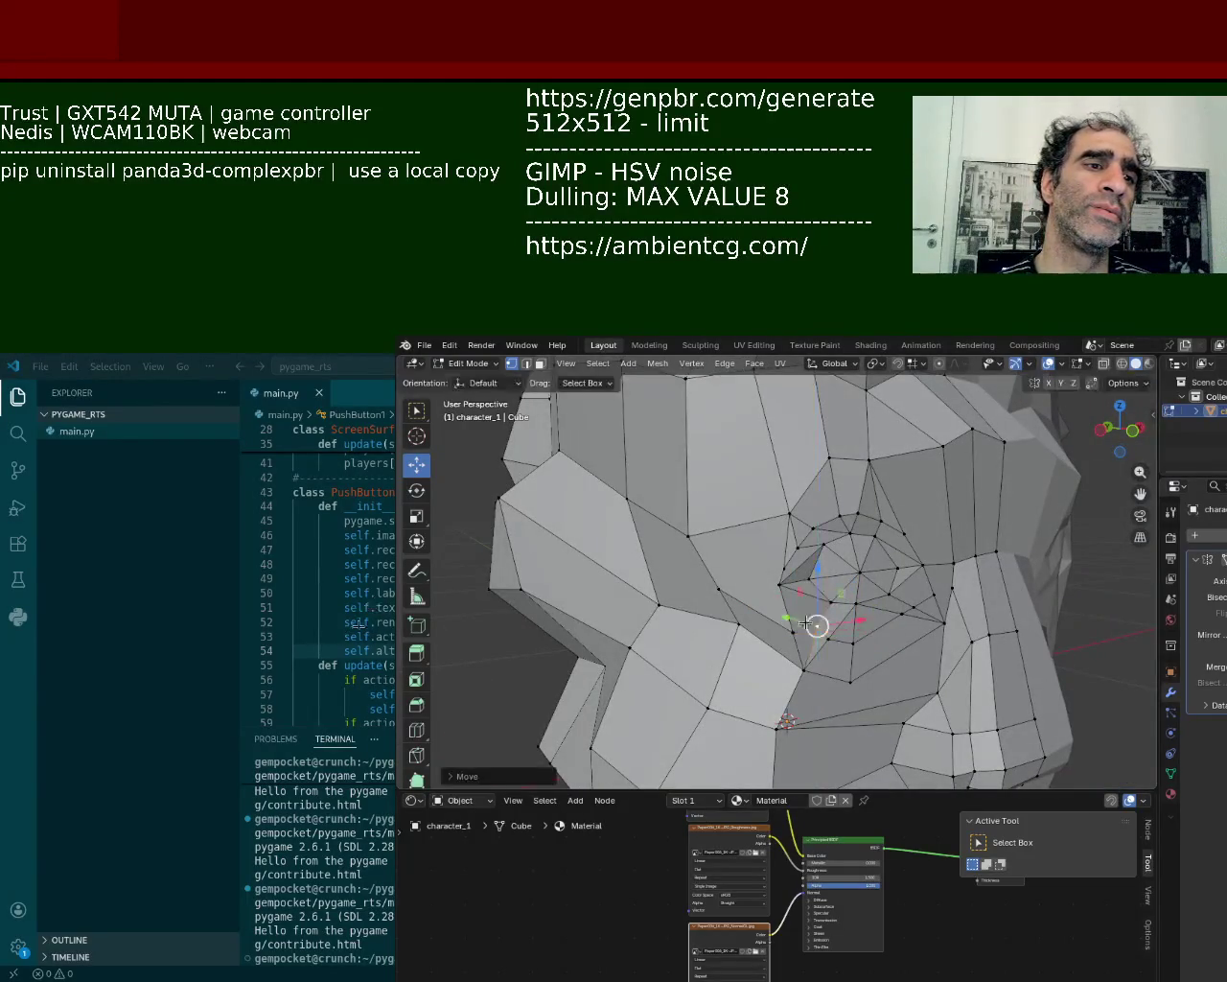
- Raise a socket-rim vertex along Z and shift it sideways along X
left_click(773, 630)
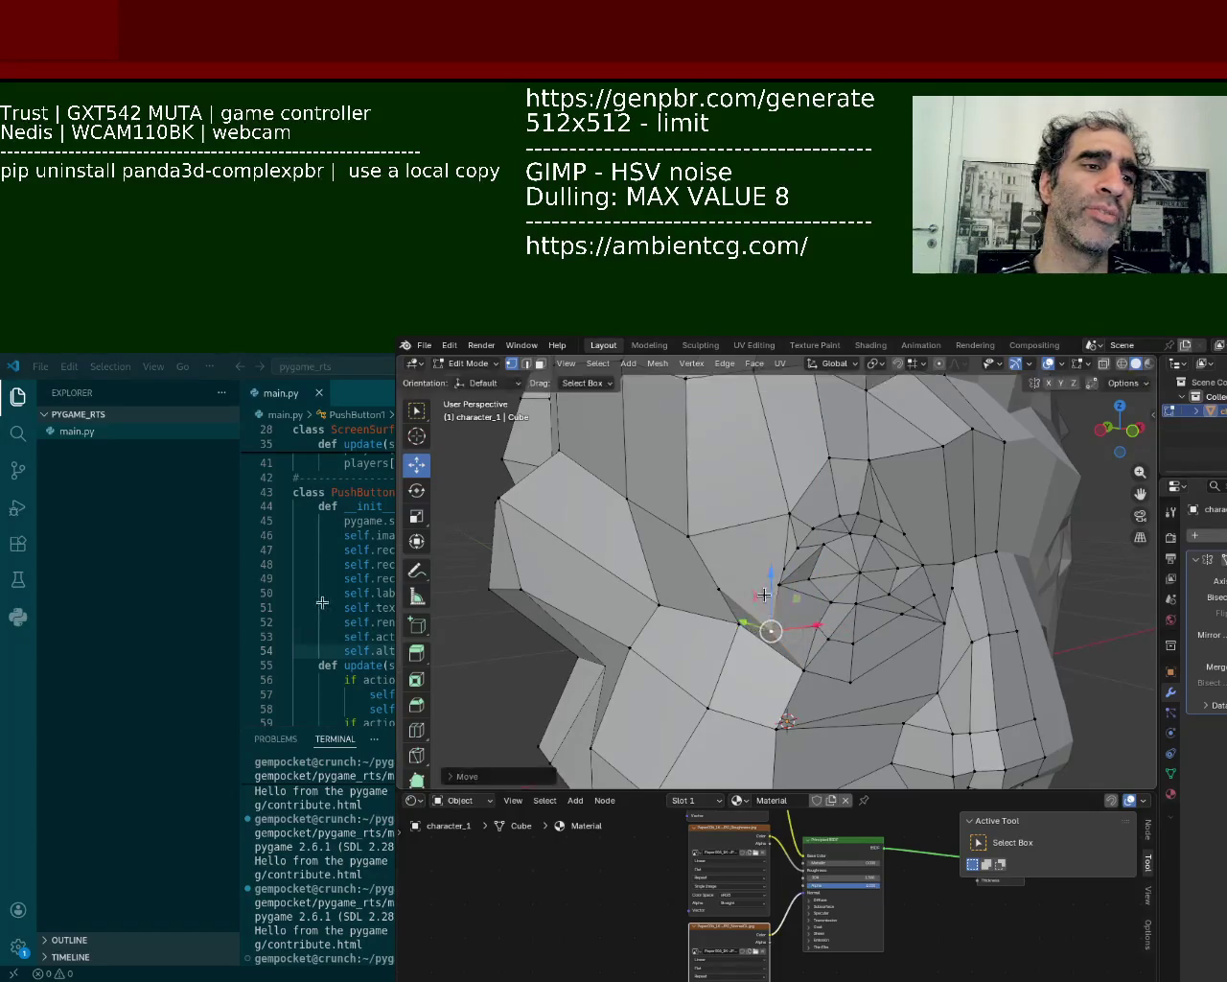
left_click(841, 515)
mouse_move(861, 488)
middle_mouse_down()
mouse_move(864, 600)
mouse_move(881, 522)
mouse_move(878, 559)
middle_mouse_up()
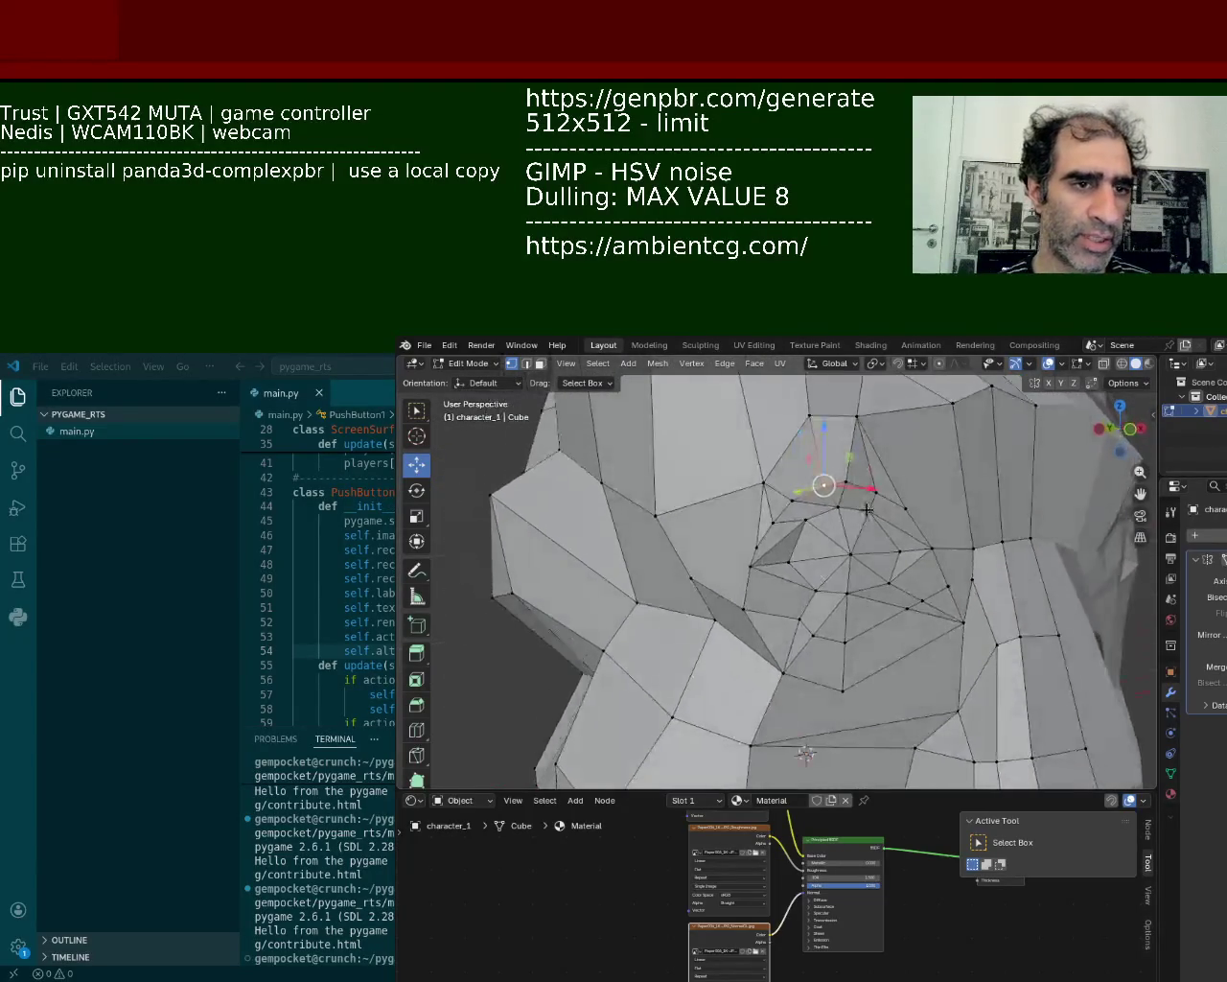
mouse_move(800, 500)
left_mouse_down()
mouse_move(797, 458)
mouse_move(830, 436)
left_mouse_up()
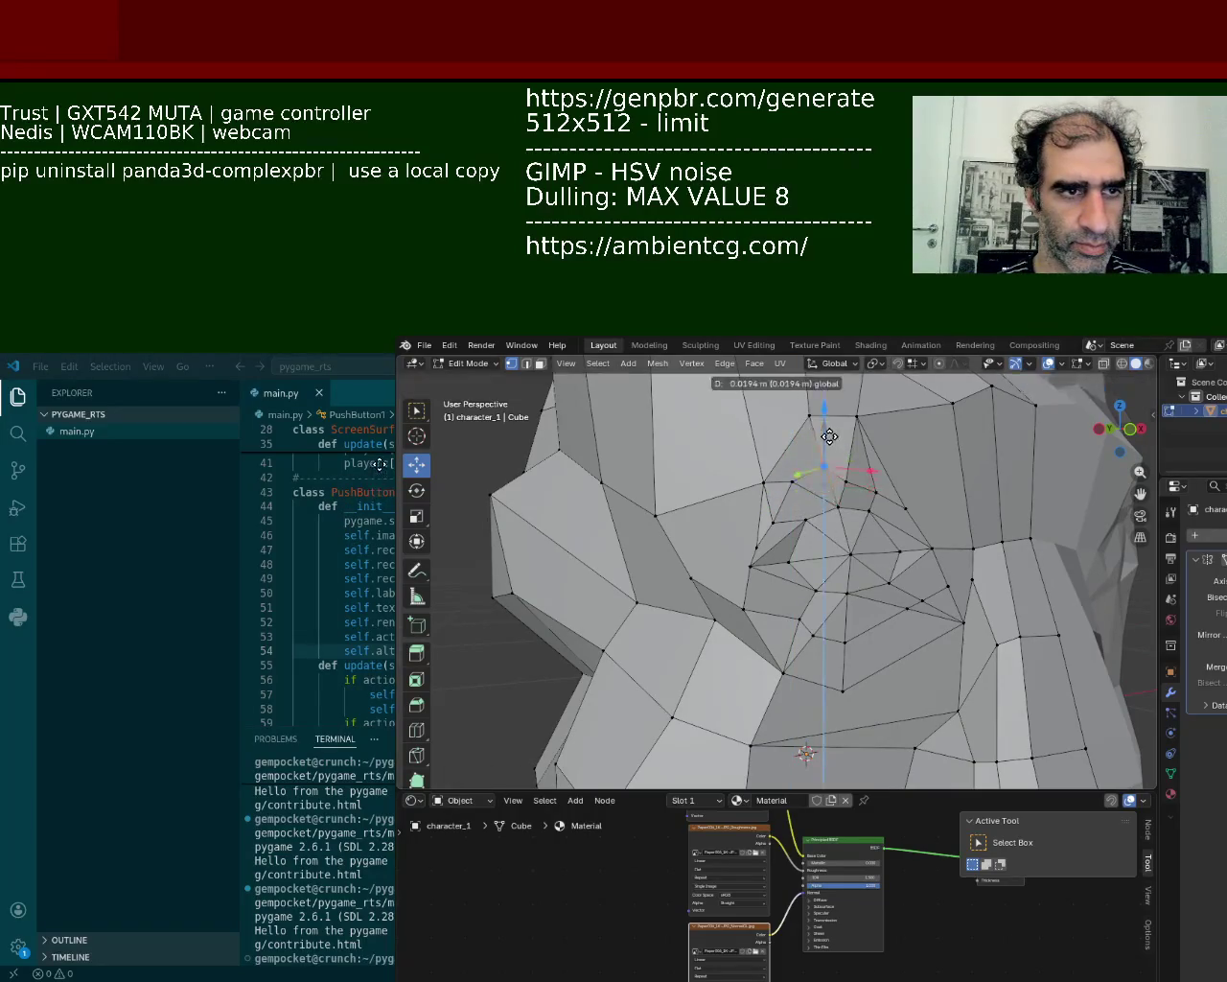
mouse_move(892, 480)
left_mouse_down()
mouse_move(875, 454)
mouse_move(863, 466)
mouse_move(967, 513)
mouse_move(896, 494)
mouse_move(879, 447)
mouse_move(939, 492)
left_mouse_up()
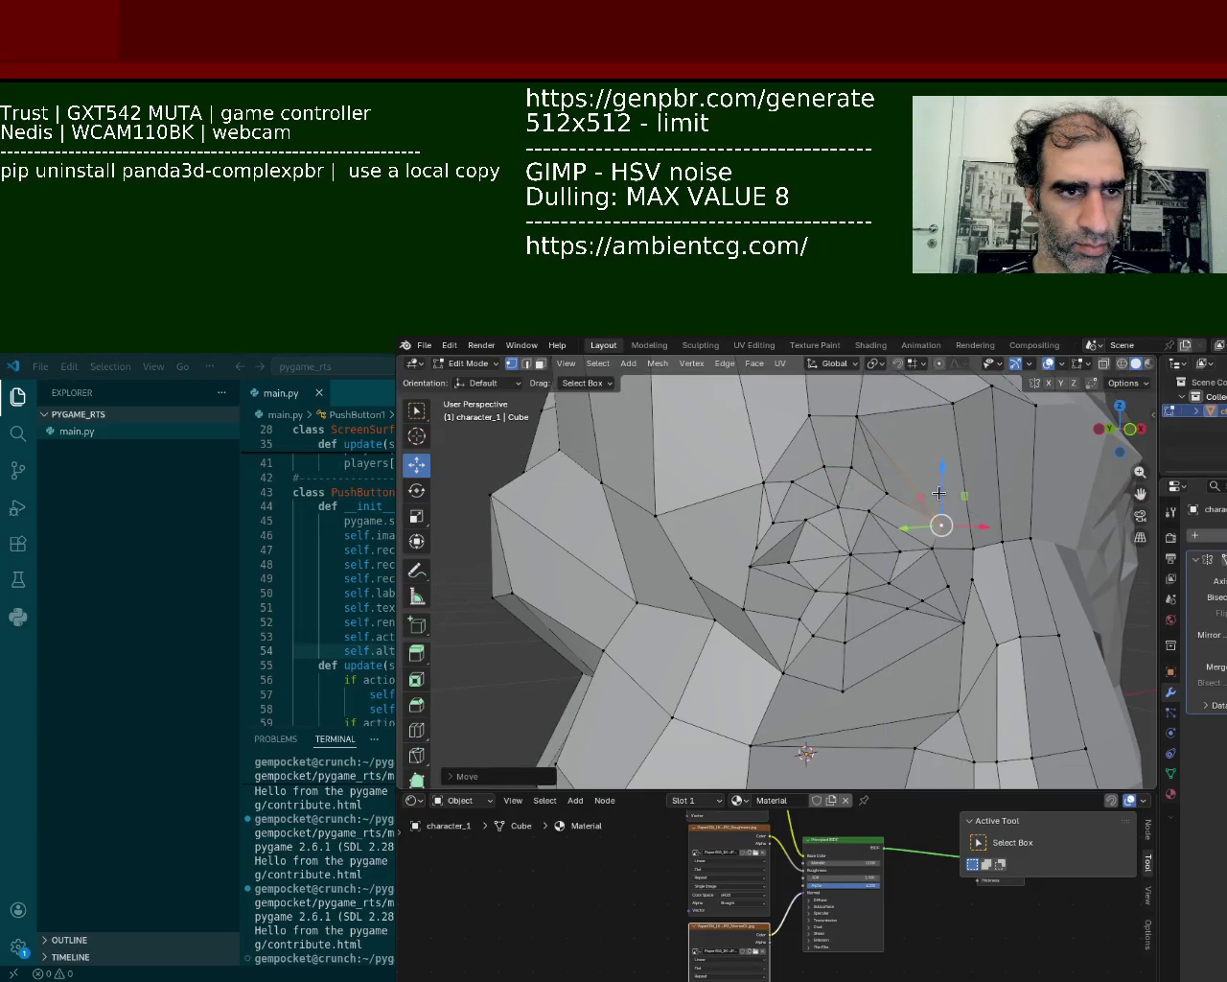
- Nudge upper-ring vertices upward and move the inner eye-corner vertex up and outward
left_click(772, 516)
mouse_move(767, 523)
left_mouse_down()
mouse_move(756, 498)
mouse_move(789, 509)
left_mouse_up()
left_click(775, 516)
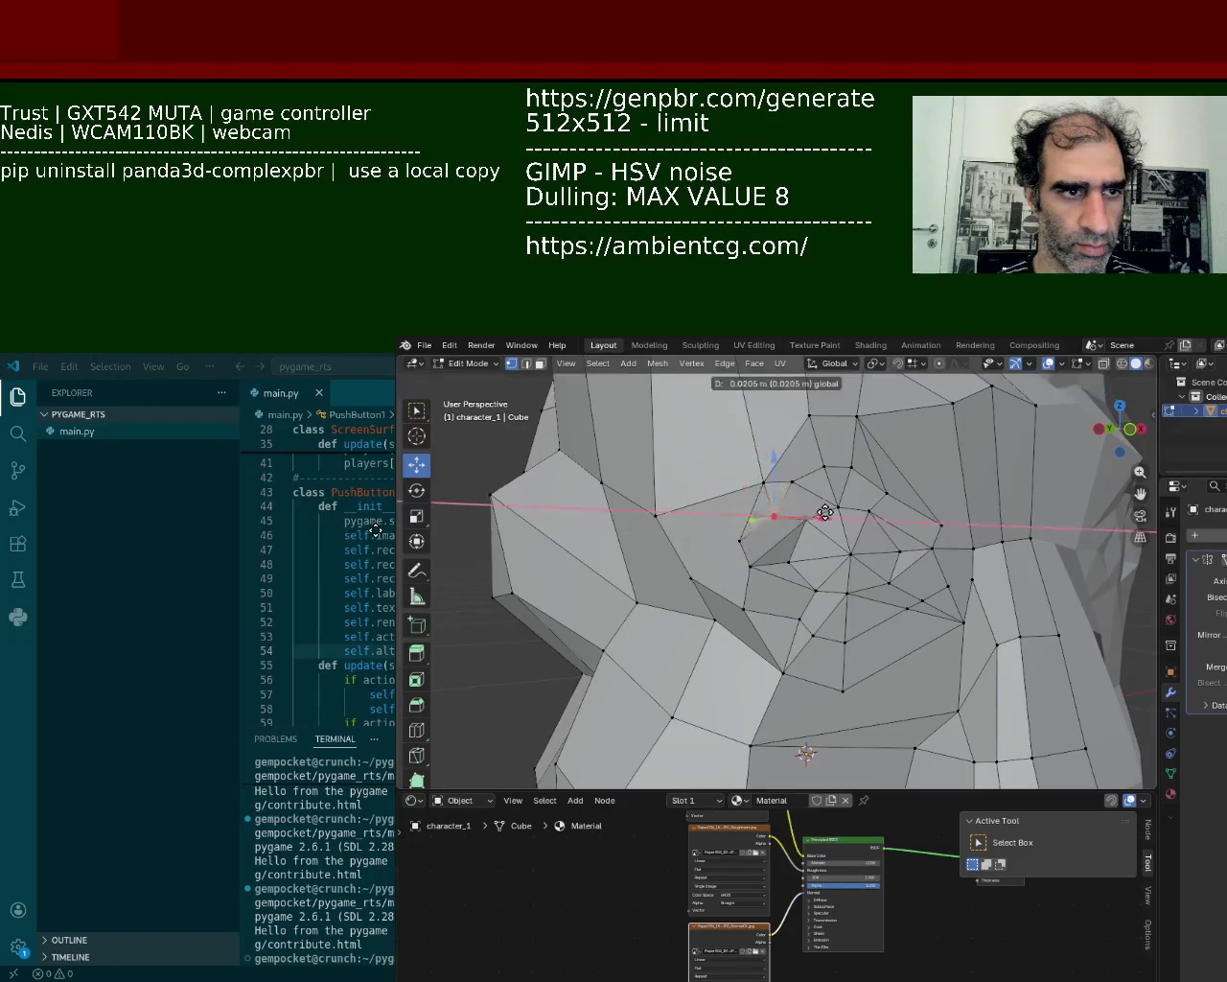
left_click_drag(804, 518, 767, 499)
left_click(739, 540)
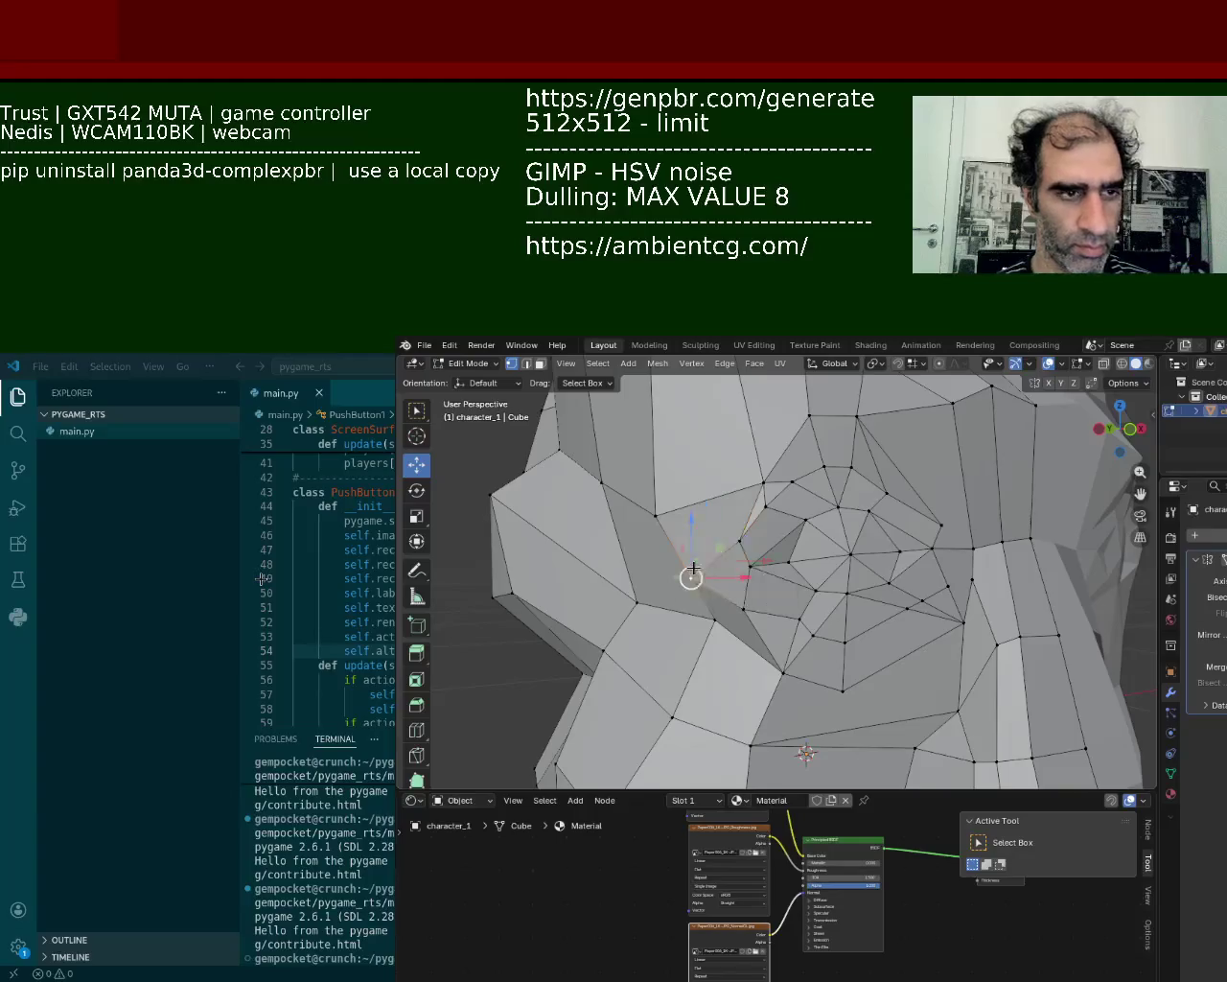
mouse_move(693, 567)
left_mouse_down()
mouse_move(773, 584)
mouse_move(709, 573)
left_mouse_up()
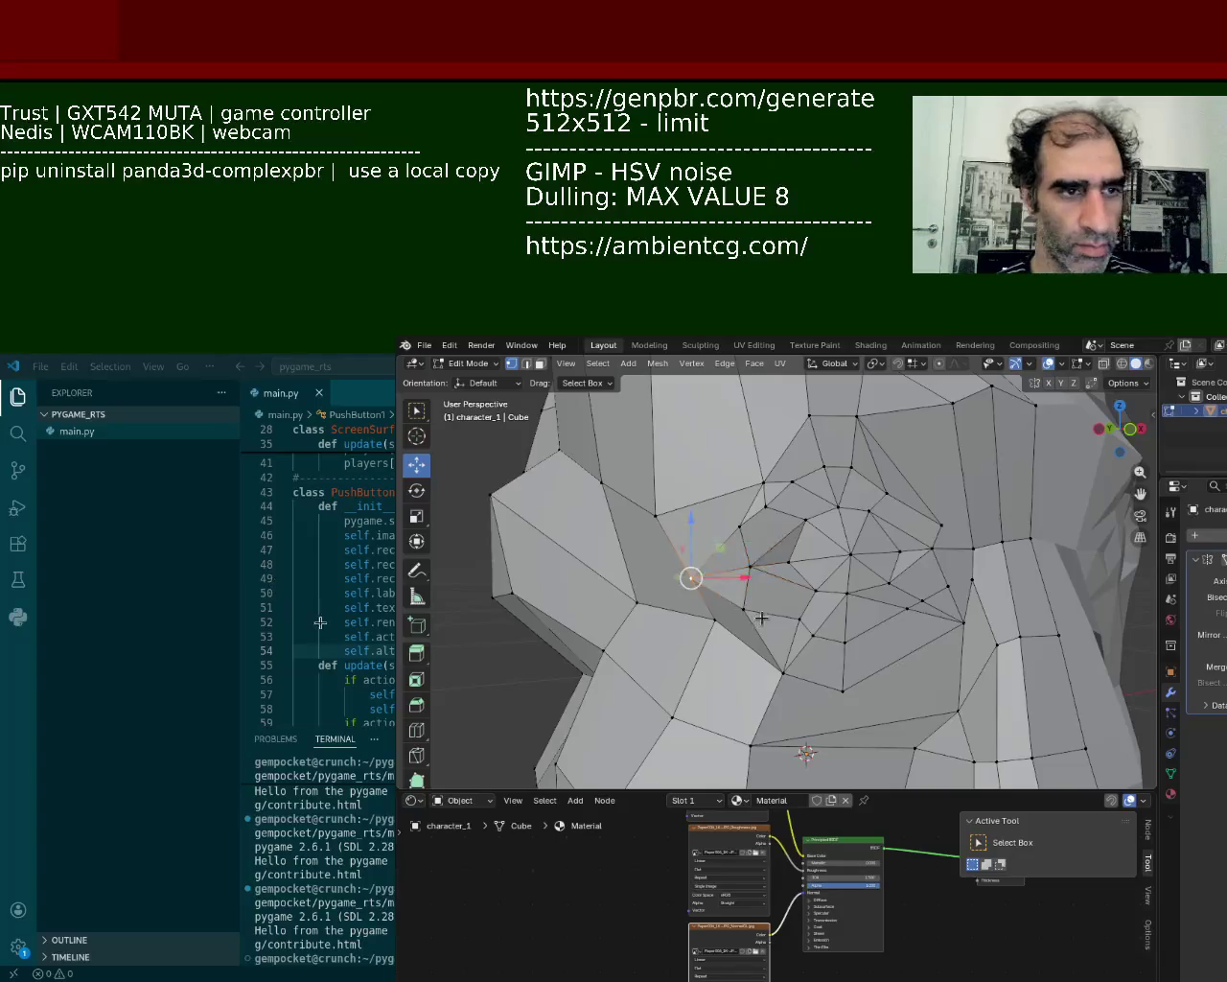
- Pick out the vertex below the eye corner from its close neighbours
middle_click_drag(710, 573, 827, 510)
left_click(827, 510)
left_click(826, 511)
left_click(826, 511)
left_click(827, 511)
left_click(826, 511)
left_click(827, 511)
left_click(833, 568)
left_click(834, 568)
left_click(833, 568)
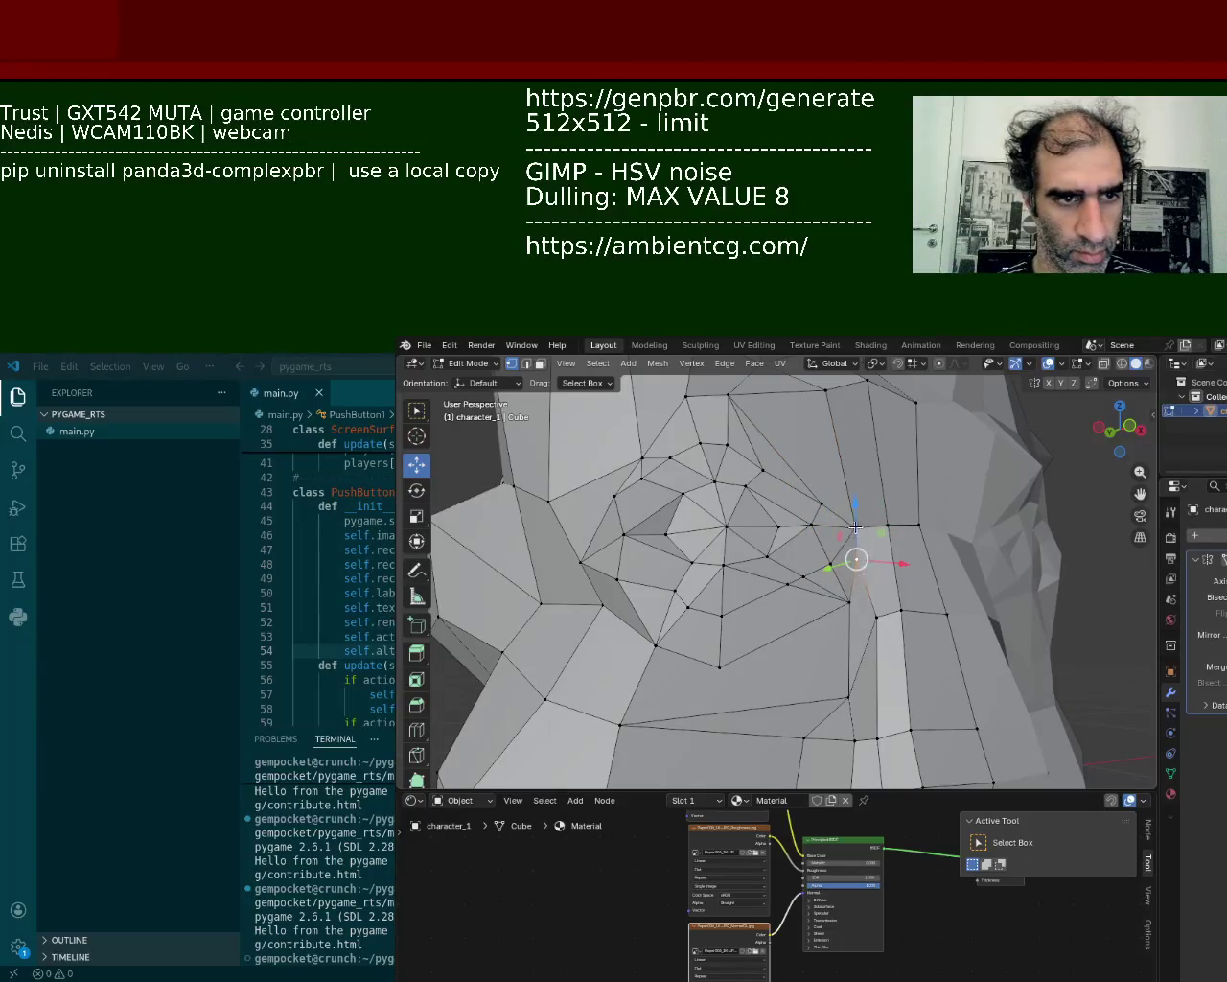
- Nudge a lower eye-corner vertex left, then drag another vertex onto its neighbour to merge them
left_click(807, 628)
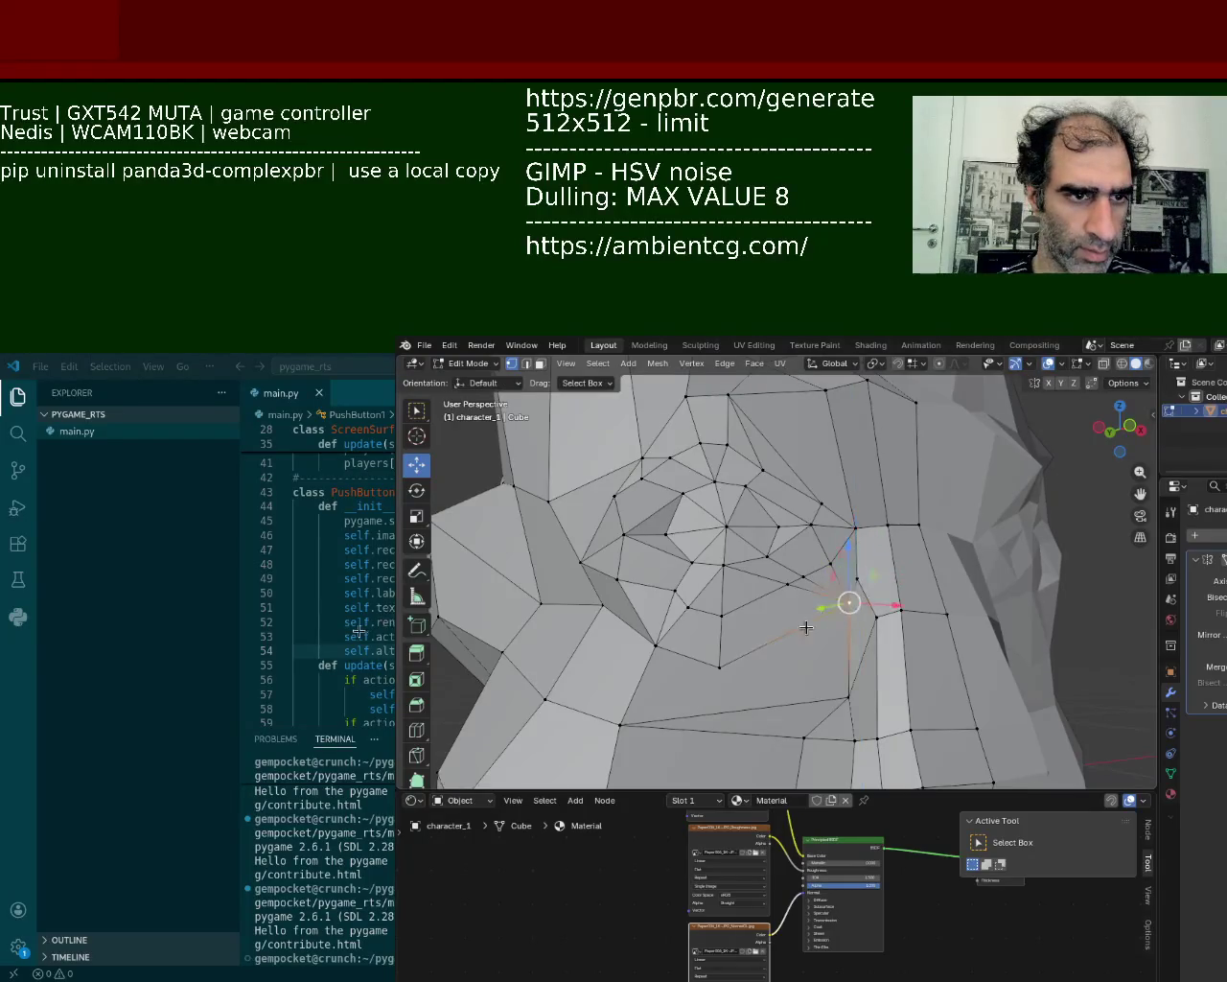
left_click_drag(893, 606, 882, 605)
left_click(722, 664)
left_click(781, 634)
left_click(786, 585)
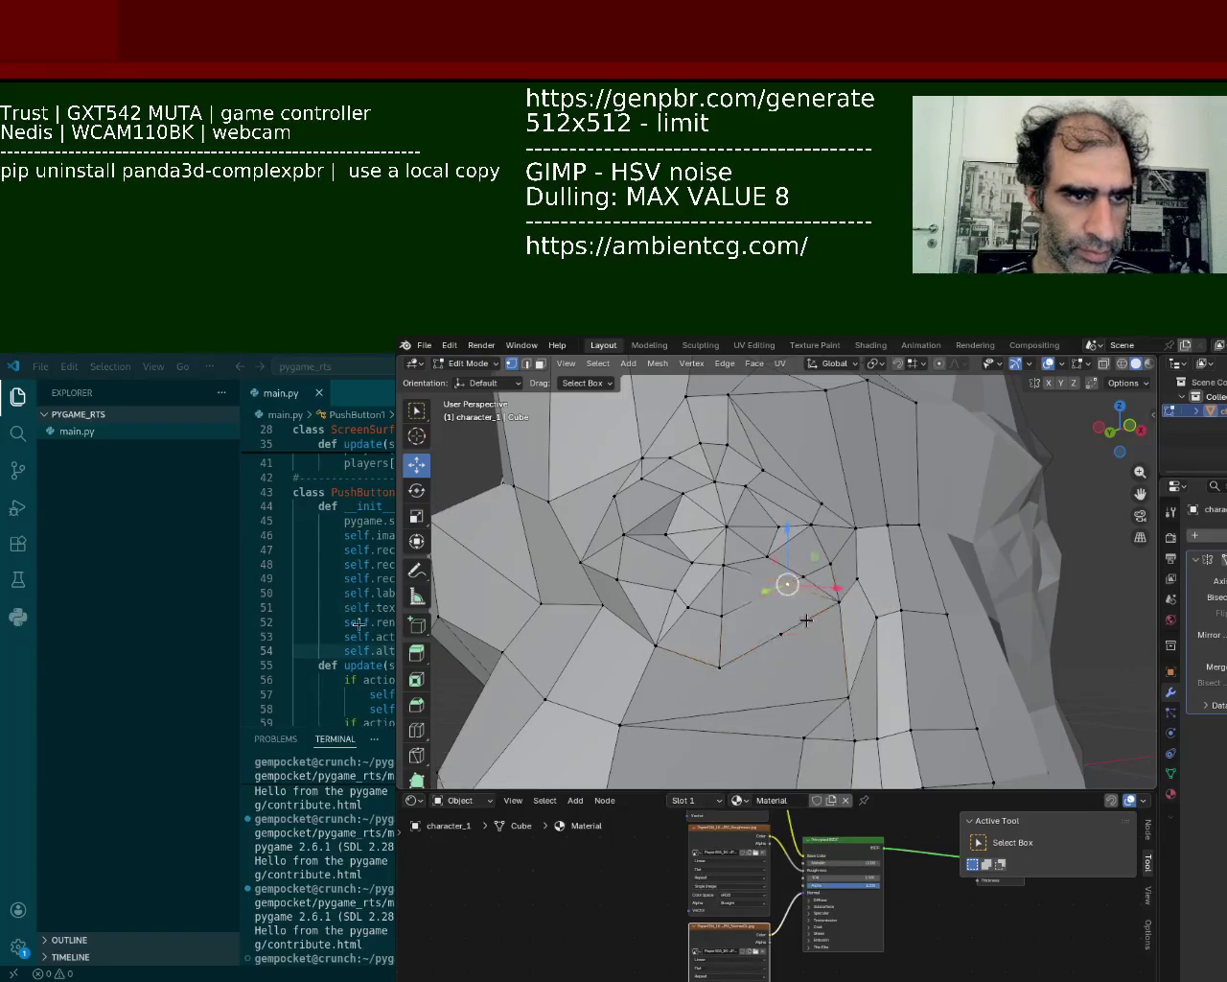
left_click_drag(787, 584, 782, 634)
- Dissolve the extra edge below the eye socket, joining two cheek faces into one
key("2")
left_click(821, 594)
key("x")
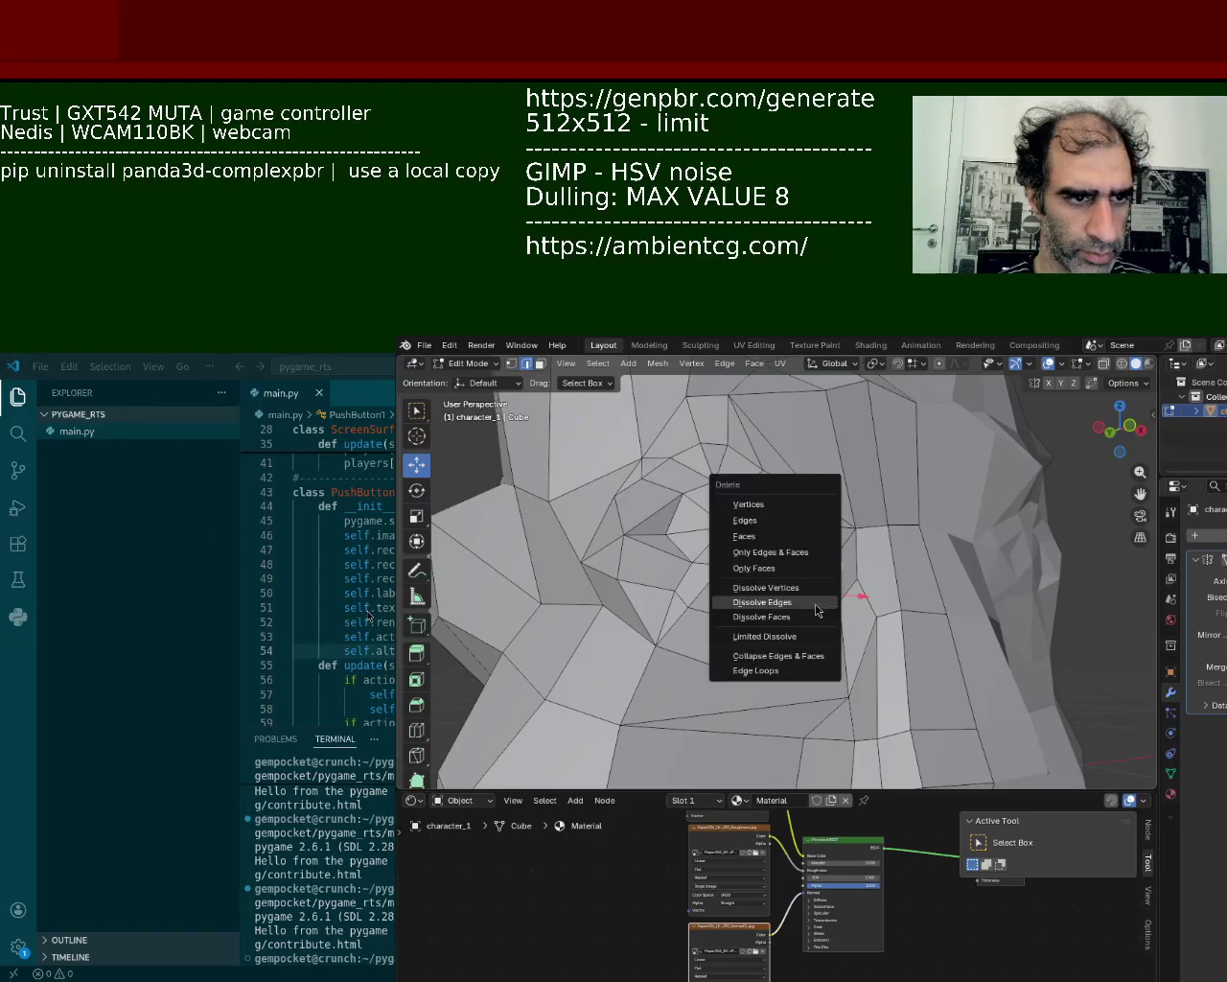
left_click(815, 604)
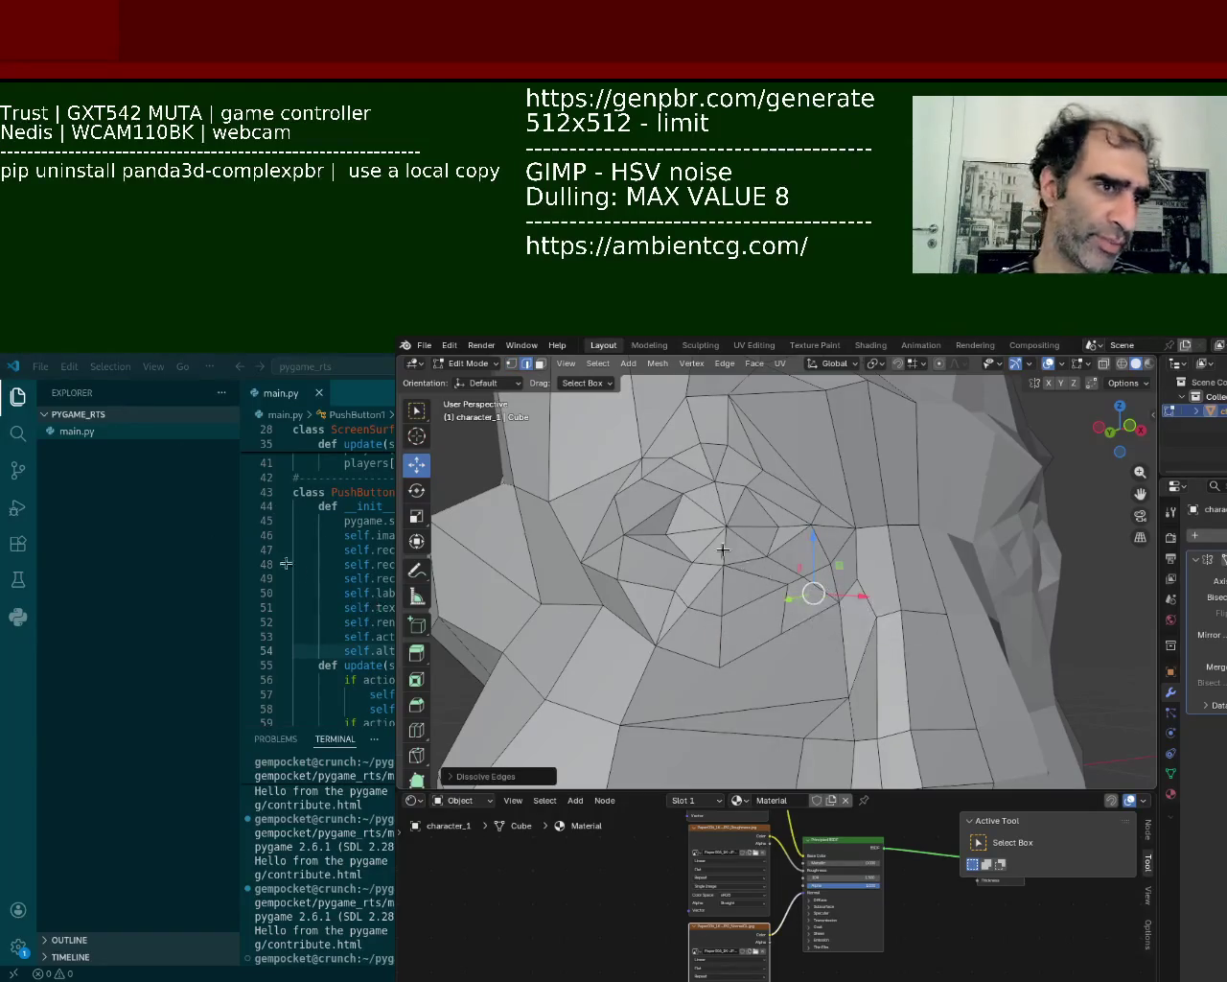
- Slide a lower eye-corner vertex along its edge
key("1")
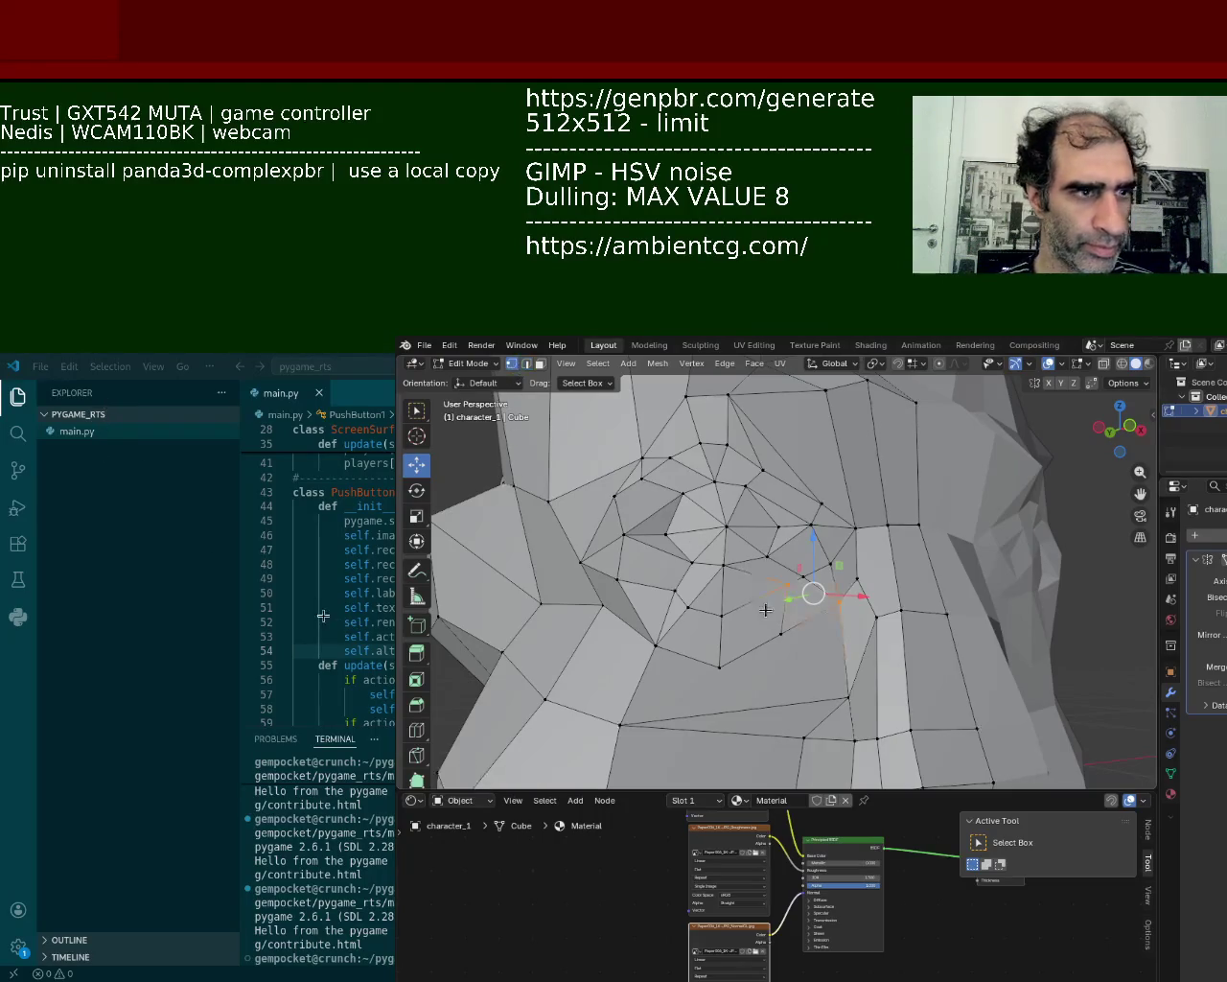
key("shift+v")
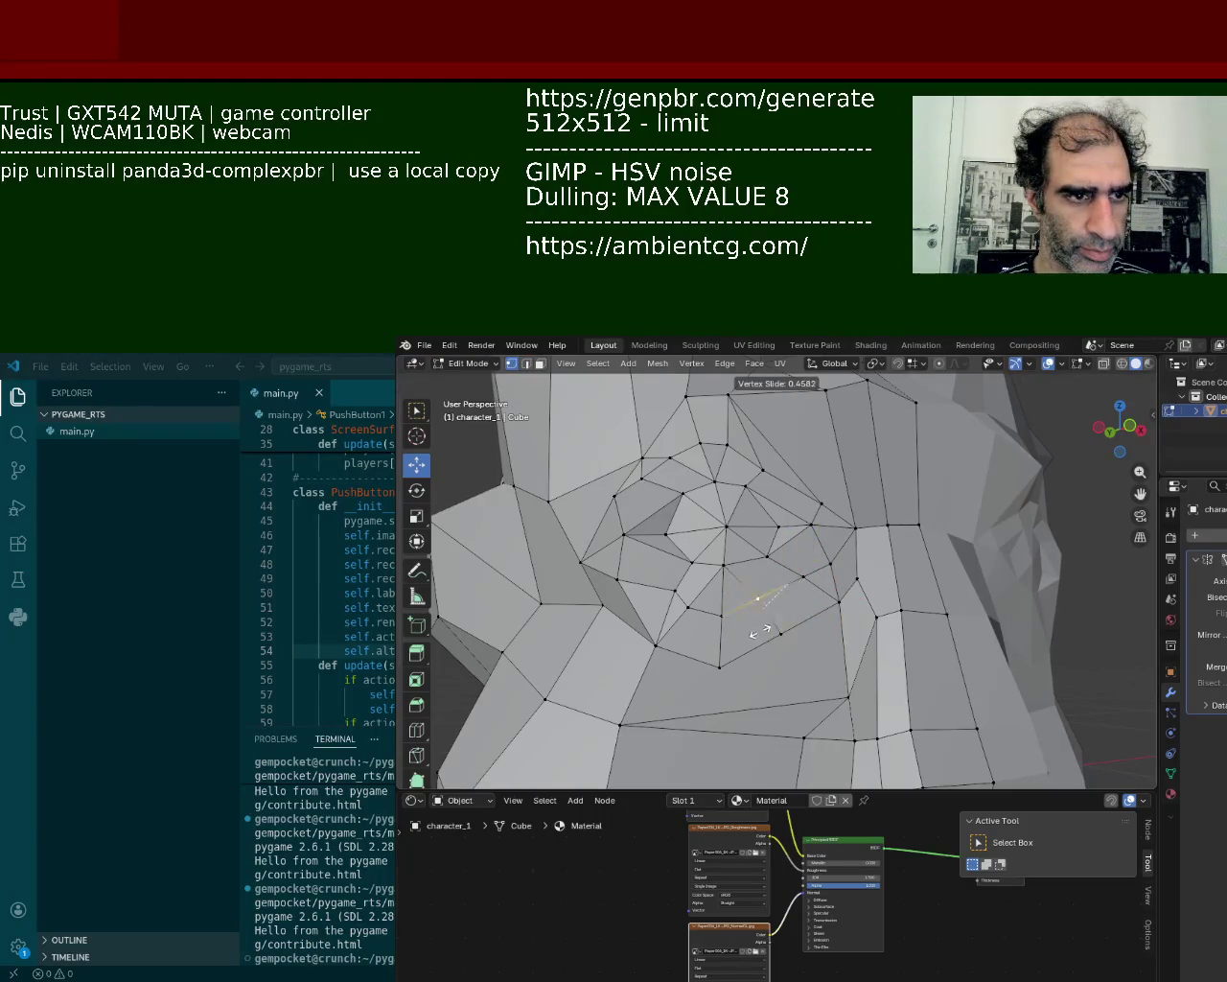
left_click(762, 630)
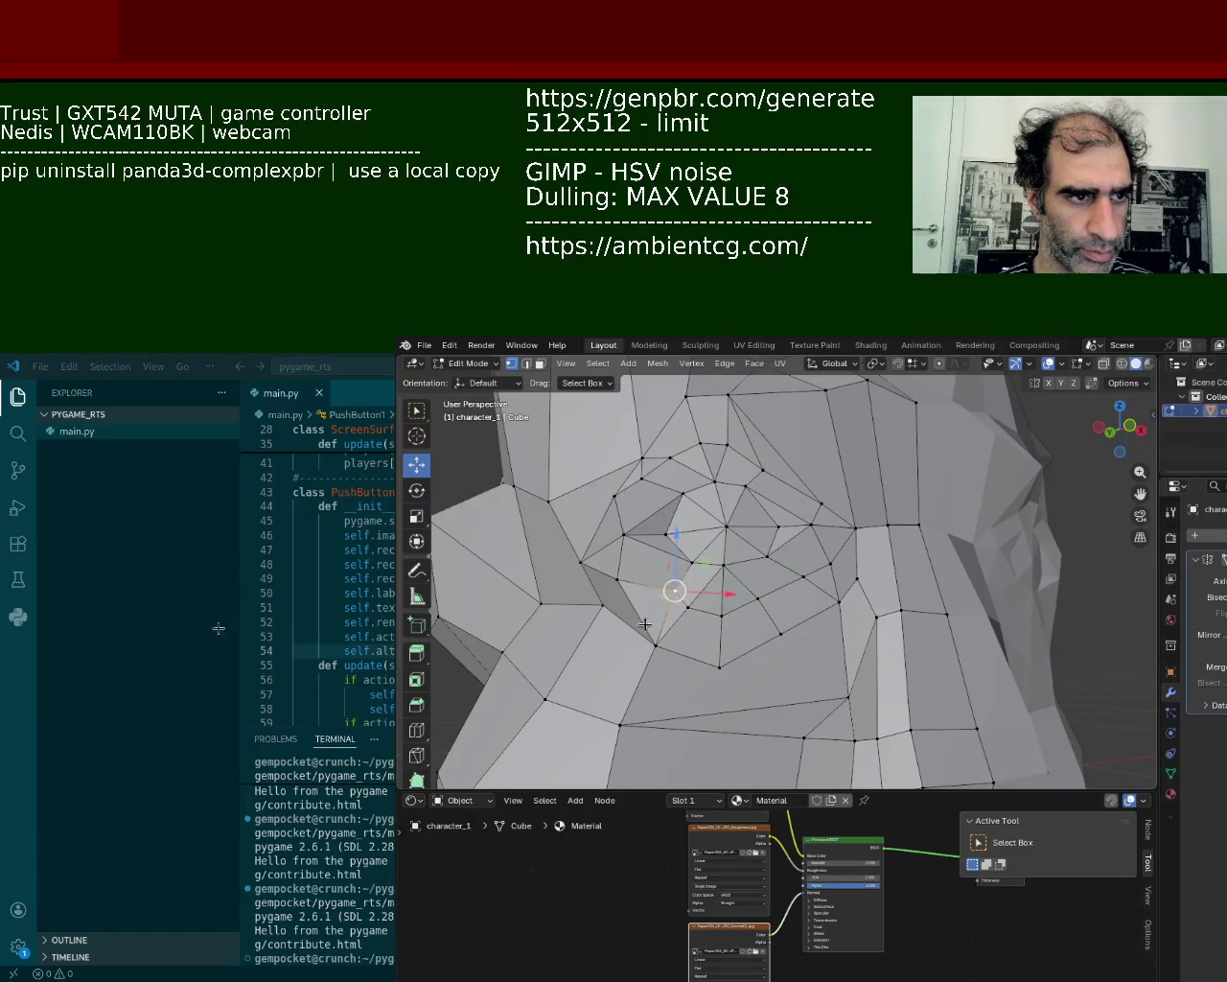
- Move the upper eye-socket vertex left along X and up along Z, about 0.0171 m
left_click_drag(736, 594, 720, 599)
left_click_drag(679, 547, 665, 551)
mouse_move(721, 601)
left_mouse_down()
mouse_move(561, 592)
mouse_move(554, 468)
mouse_move(593, 502)
mouse_move(606, 498)
left_mouse_up()
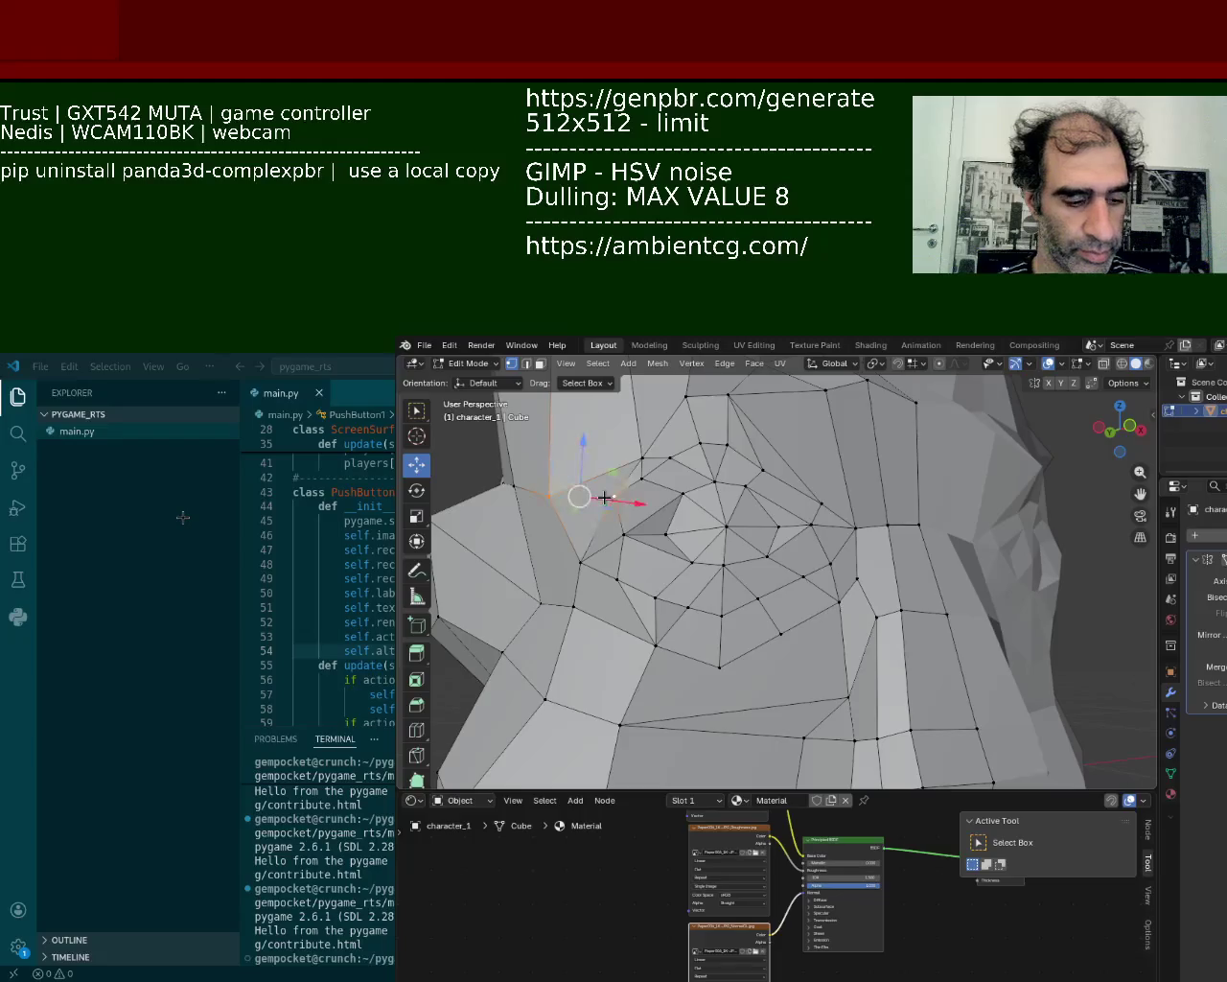
mouse_move(644, 452)
left_mouse_down()
mouse_move(646, 419)
mouse_move(816, 493)
left_mouse_up()
mouse_move(816, 509)
middle_mouse_down()
mouse_move(796, 530)
mouse_move(834, 580)
middle_mouse_up()
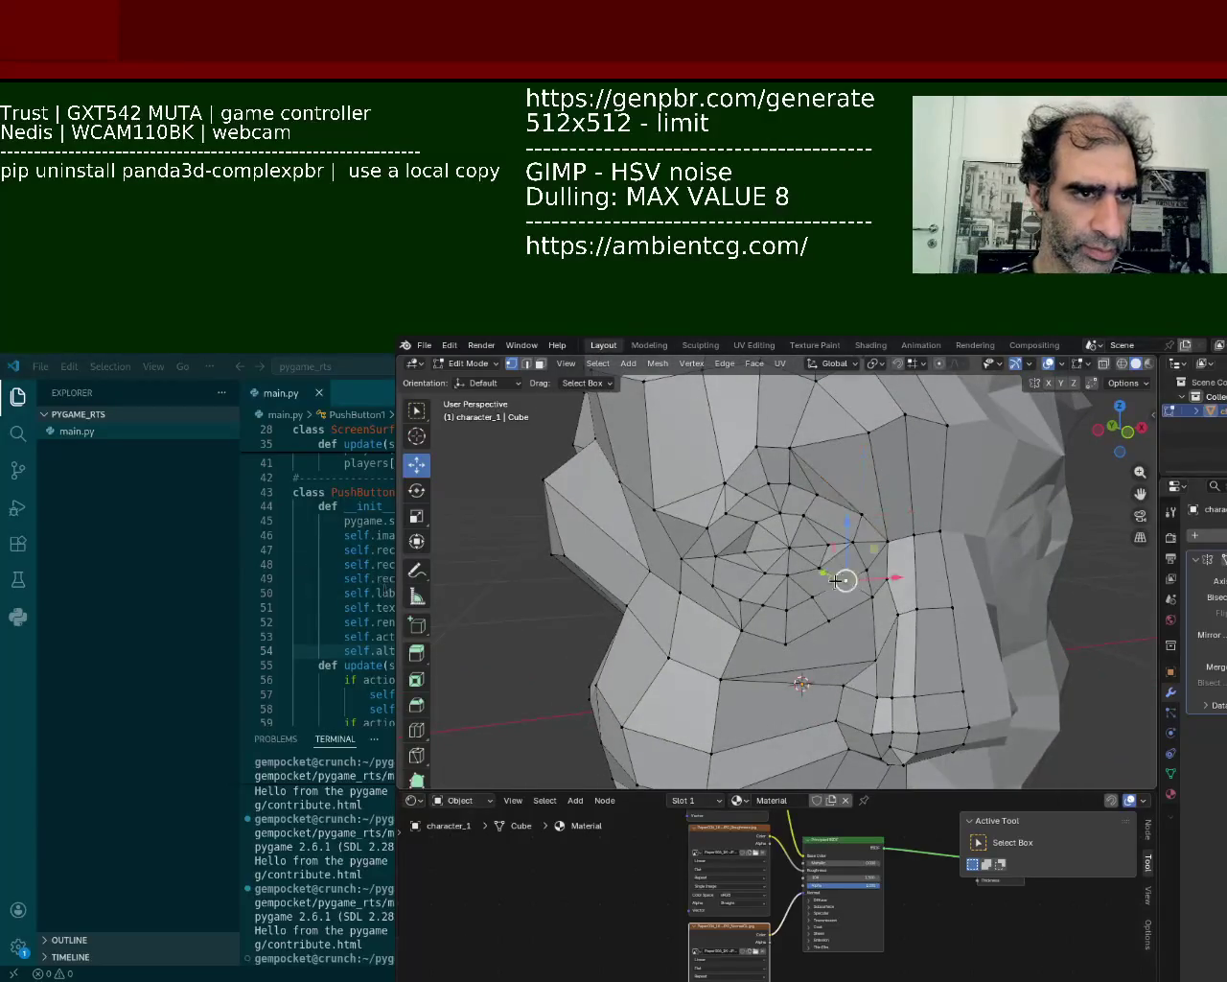
- Select the path of upper eye-ring vertices and lower them slightly
left_click(789, 482)
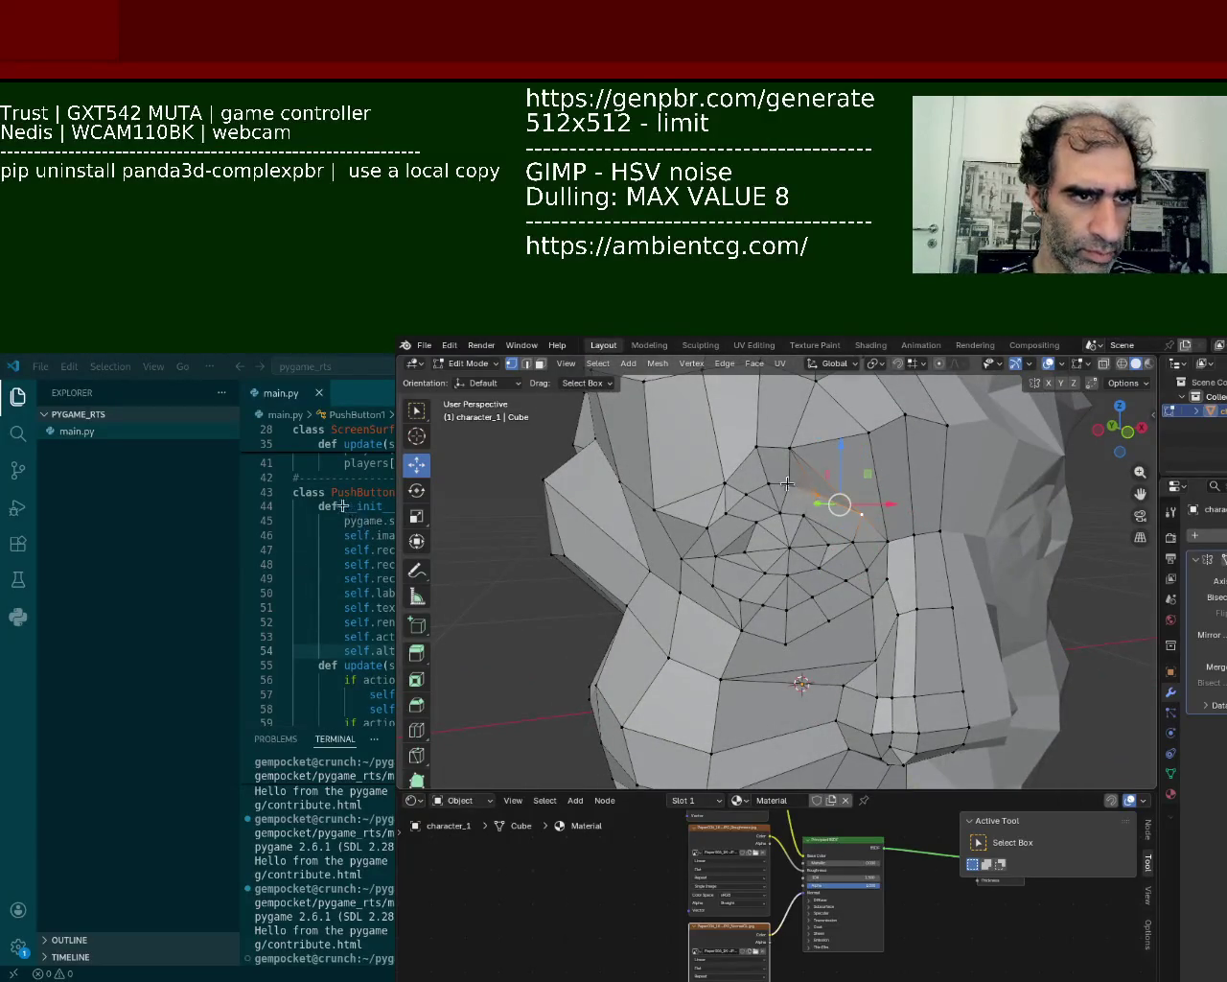
left_click(706, 527, "ctrl")
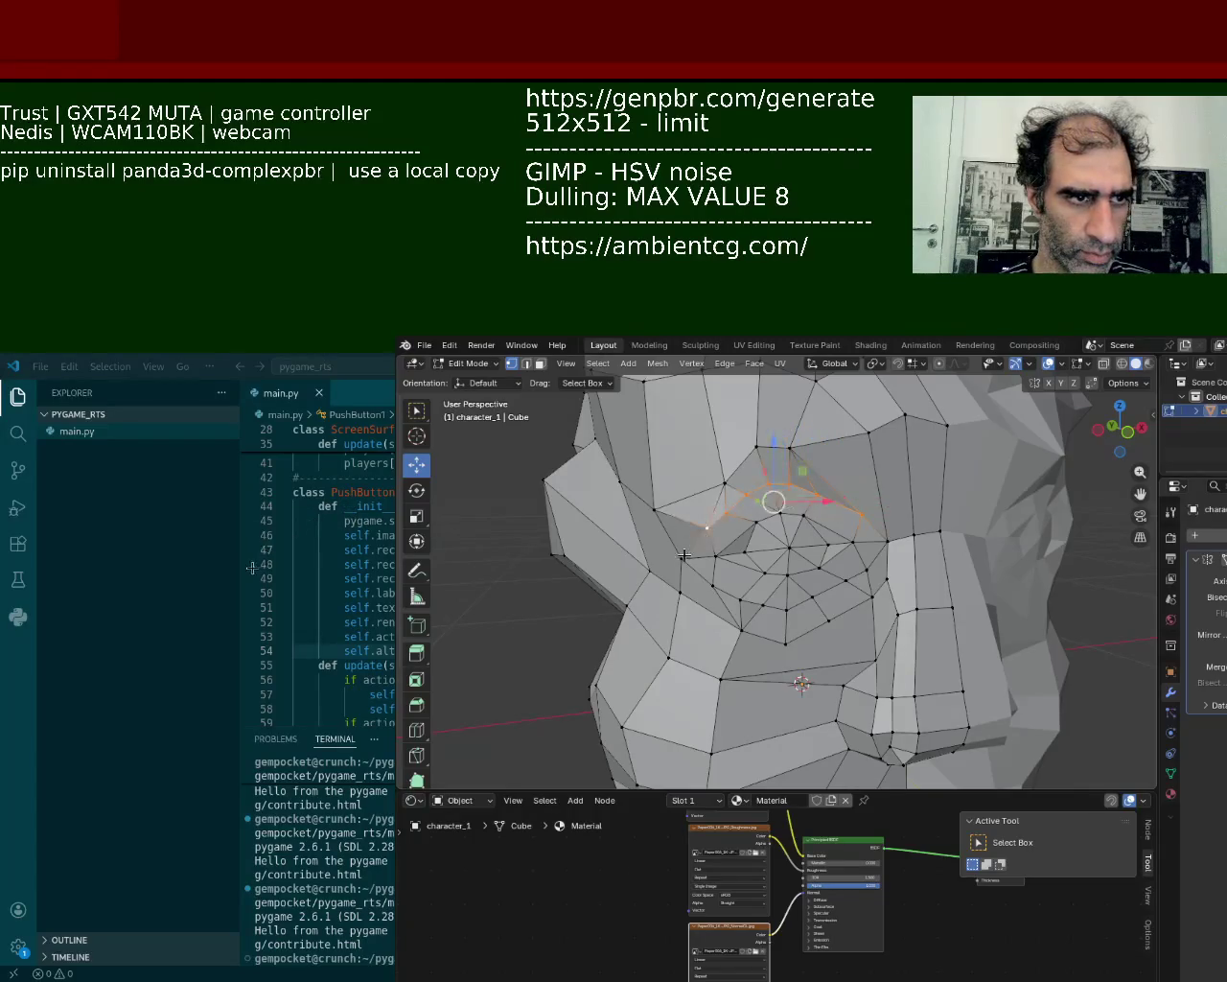
left_click_drag(684, 555, 684, 568)
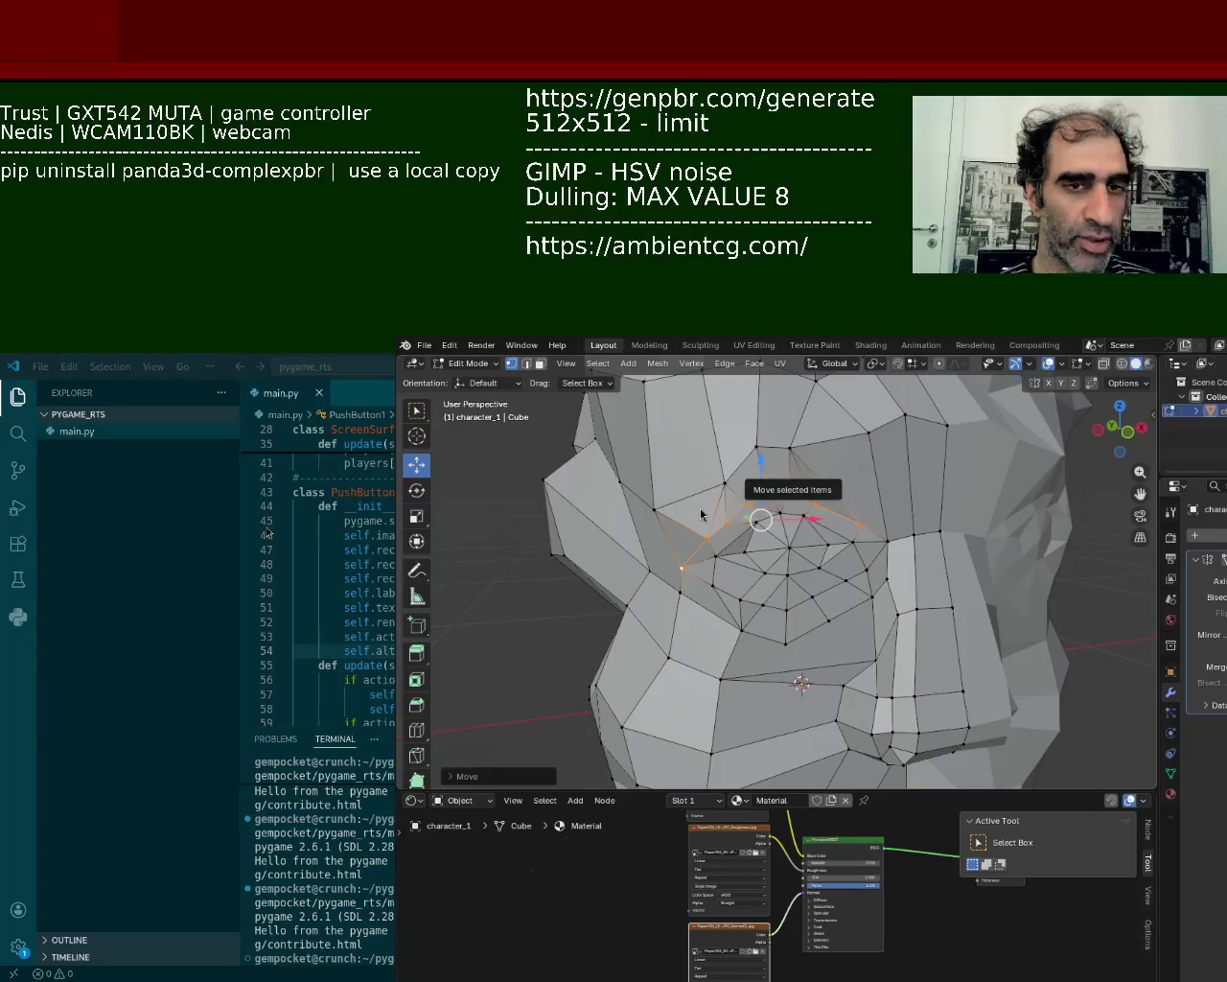
- Select an edge loop around the eye and move it vertically by about 0.0088 m
left_click(881, 607, "alt")
left_click(701, 602, "alt")
left_click(861, 584, "alt")
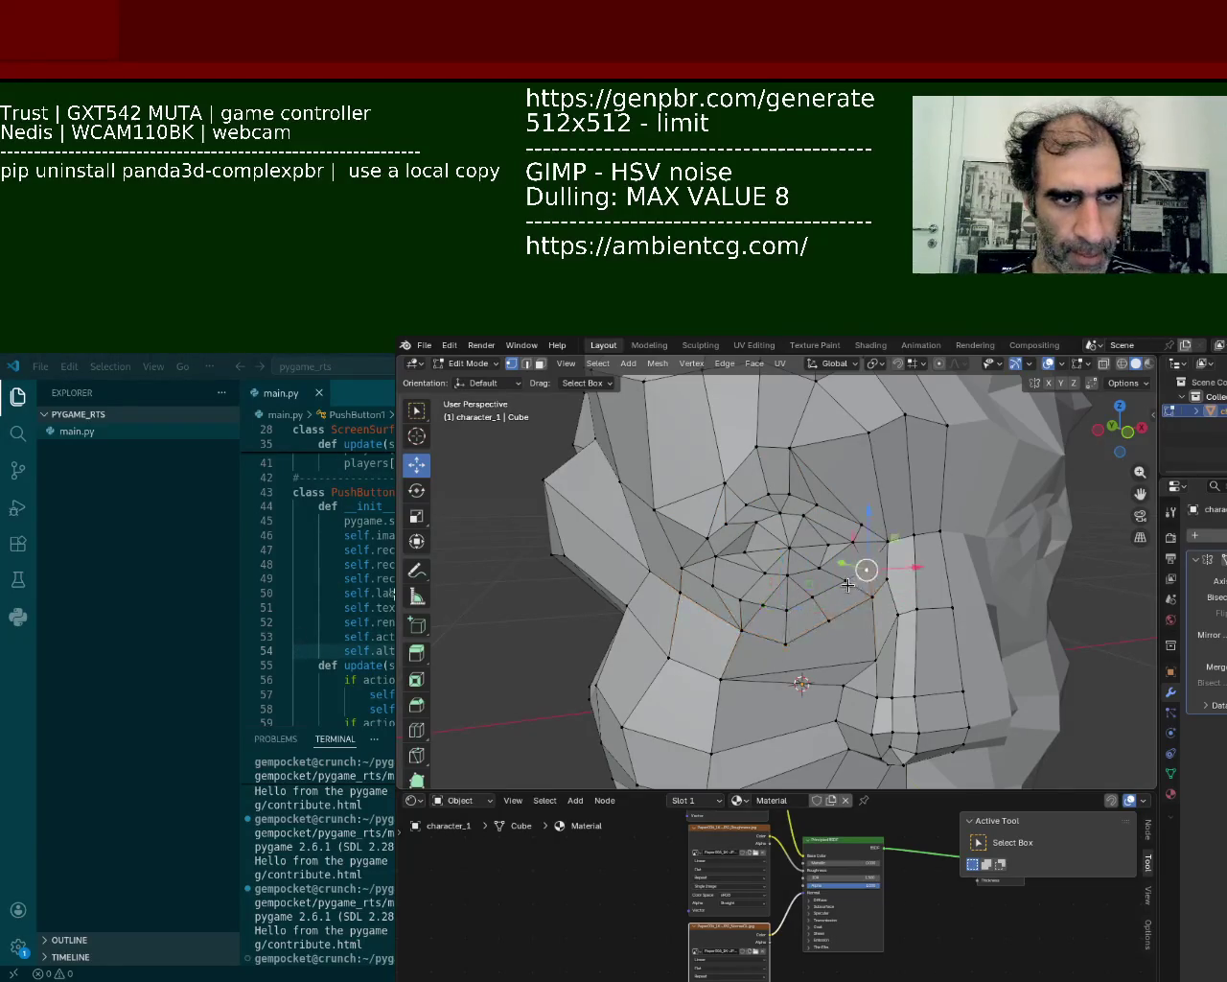
left_click(802, 607, "alt")
left_click_drag(792, 566, 788, 602)
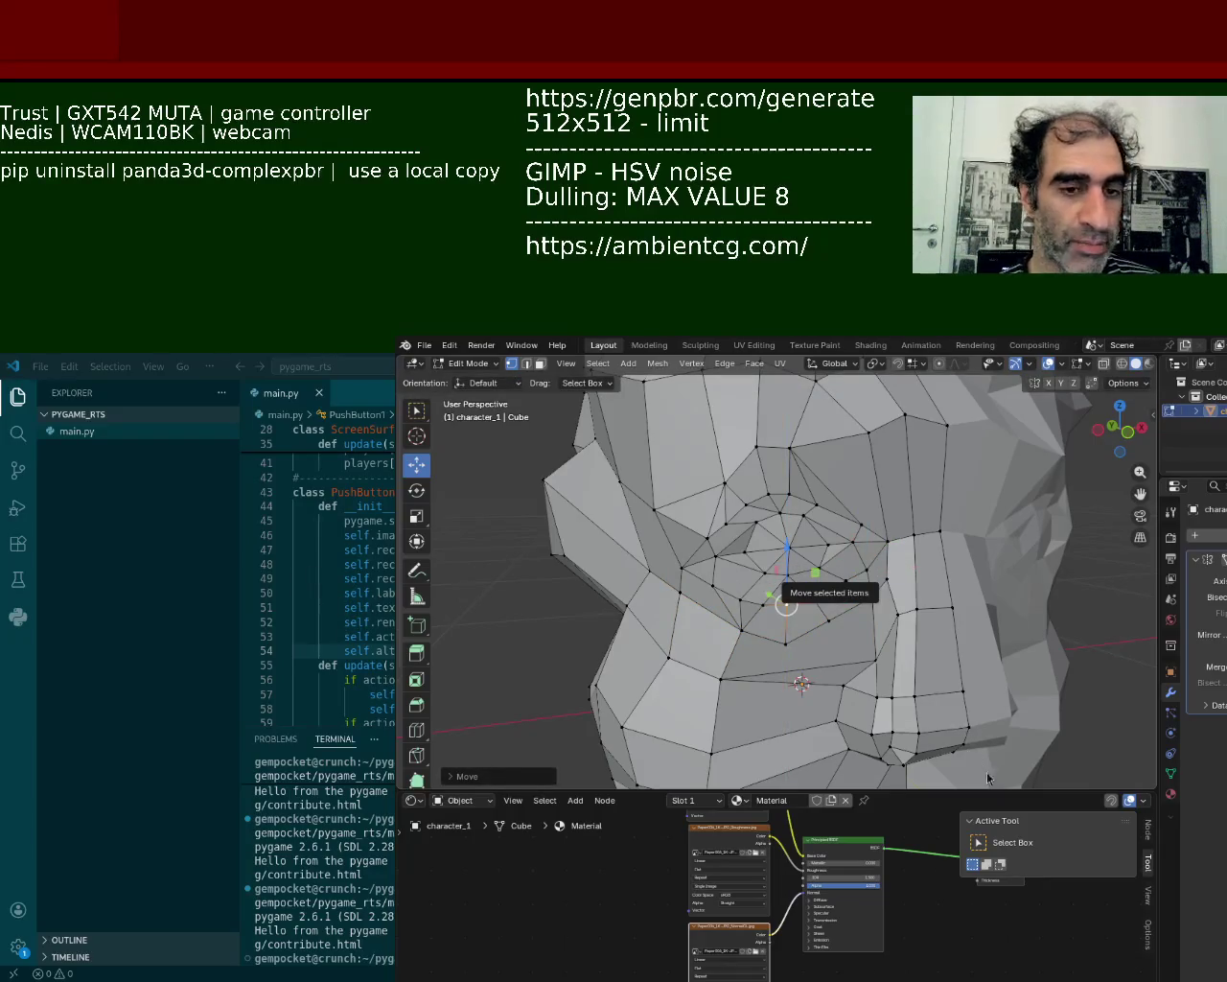
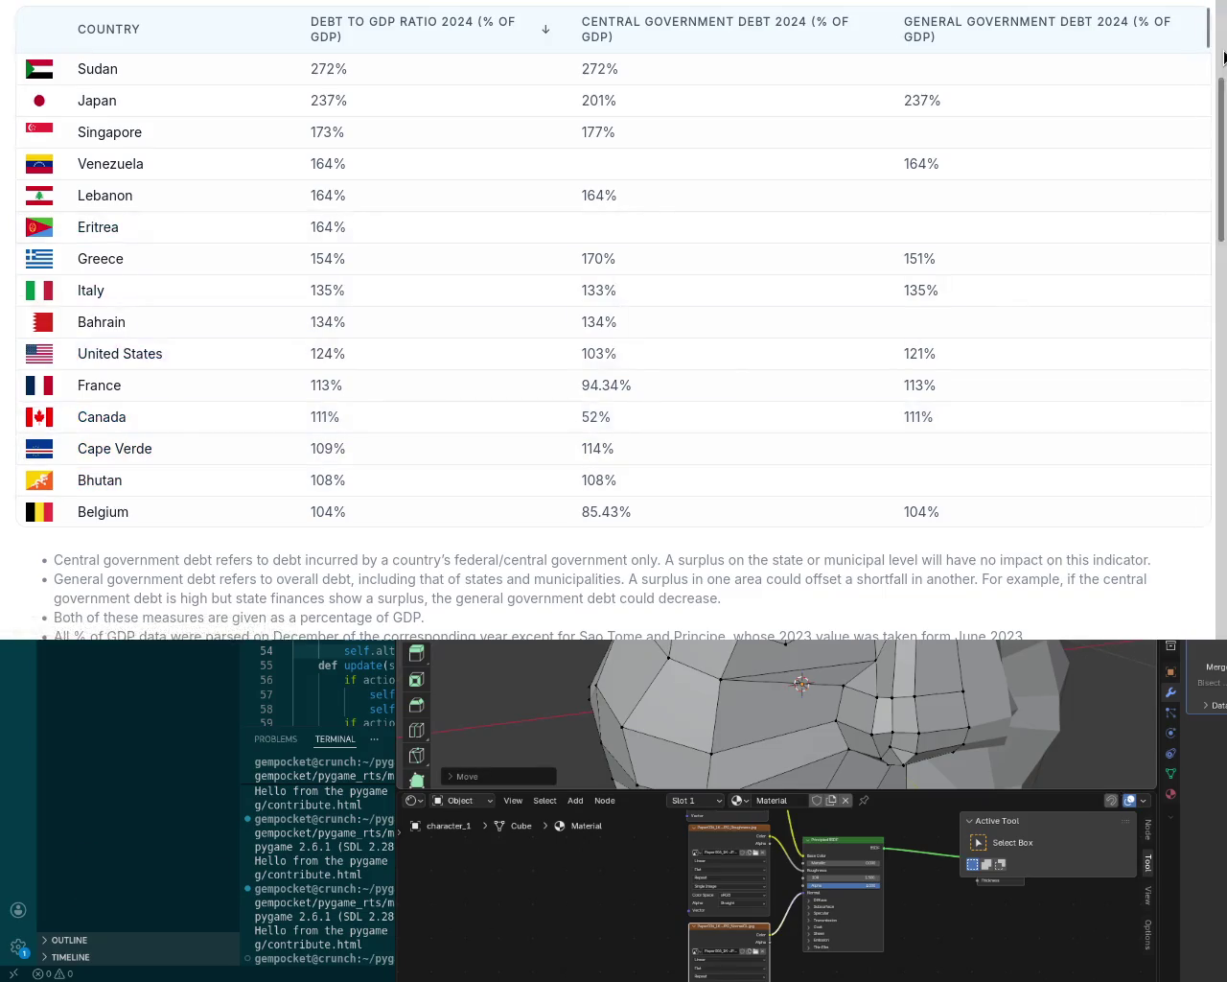
- Scroll the 2024 debt-to-GDP table, nudge the browser window aside, and switch back to Blender
scroll(1222, 128, "down", 3)
scroll(1222, 128, "down", 1)
scroll(1221, 128, "up", 3)
scroll(1222, 127, "up", 1)
scroll(1147, 164, "down", 1)
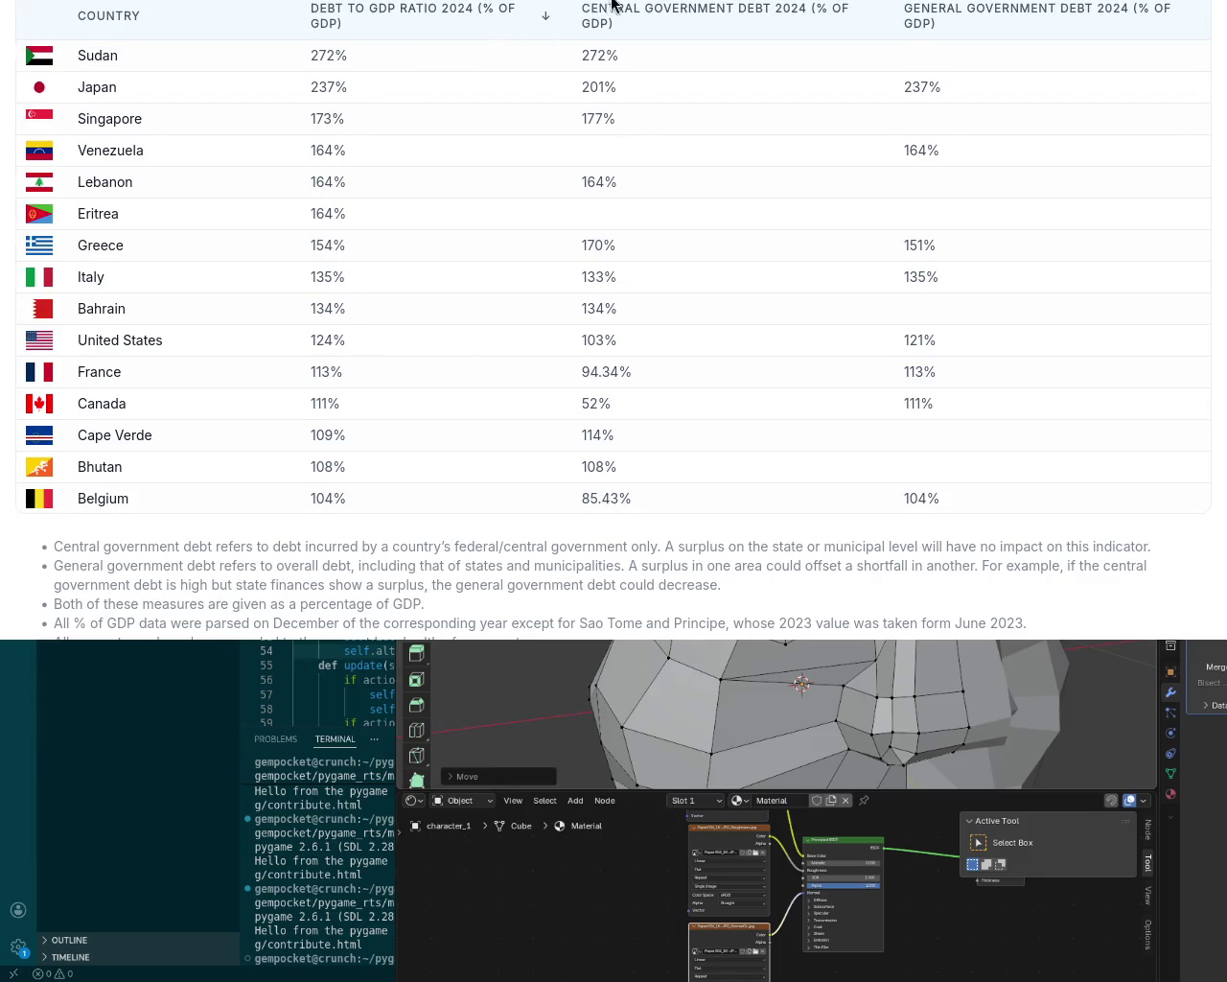
left_click_drag(623, 18, 640, 56, "alt")
key("alt+Tab")
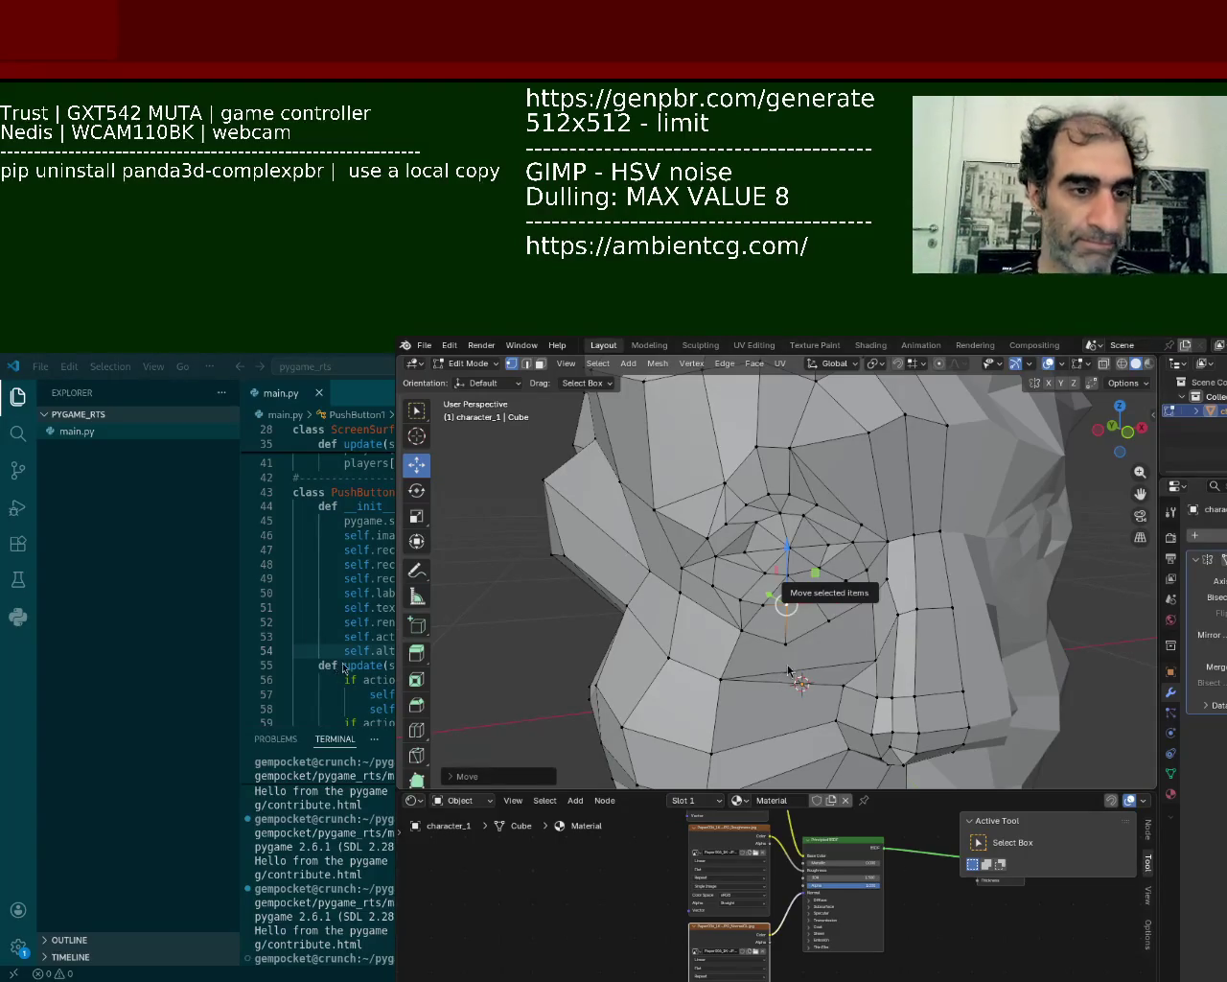
- Raise the selected eye-socket vertex straight up along Z
mouse_move(796, 605)
middle_mouse_down()
mouse_move(777, 591)
mouse_move(807, 574)
mouse_move(690, 479)
middle_mouse_up()
key("g")
key("z")
left_click(784, 557)
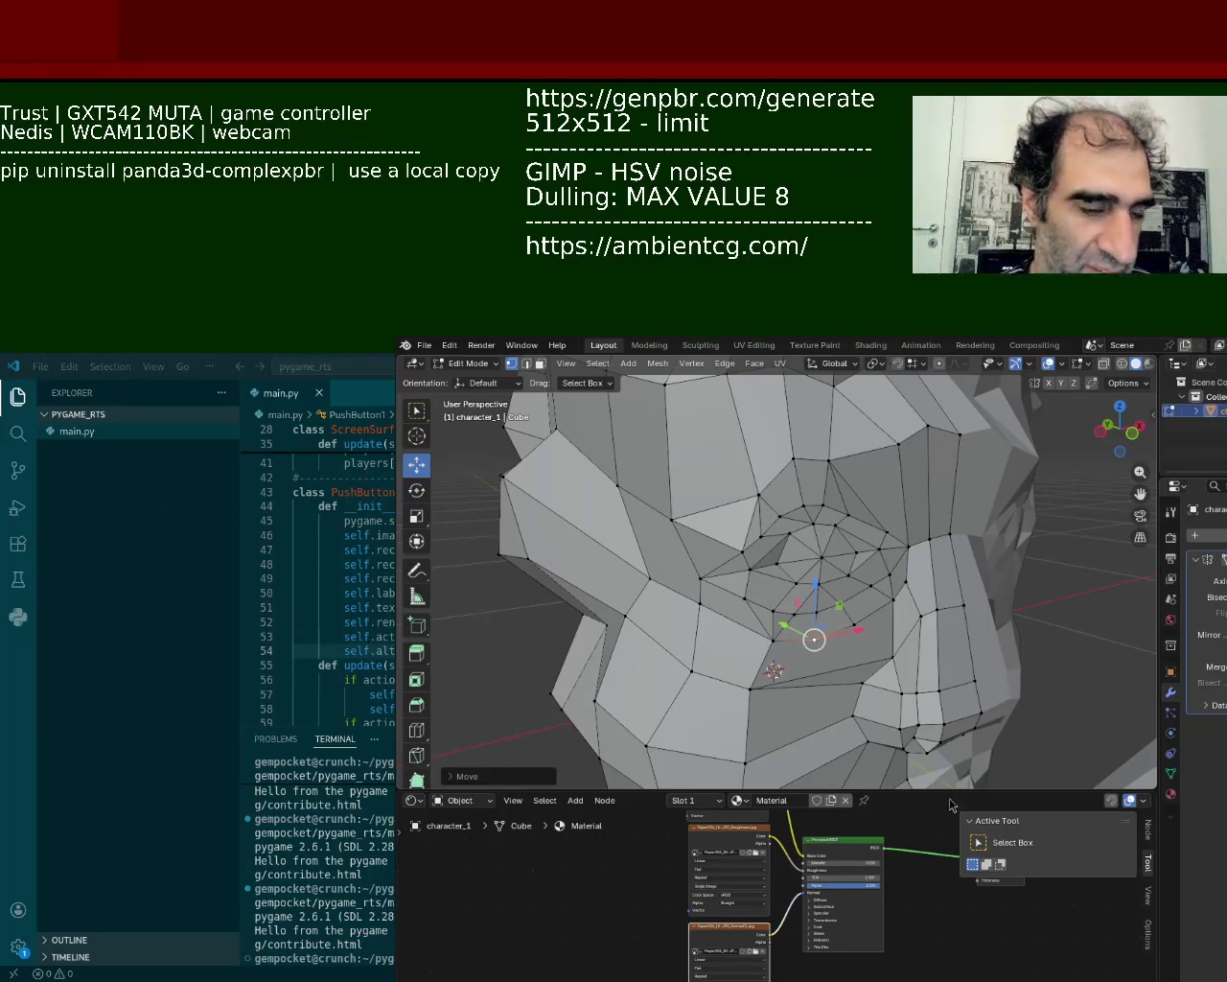
- Shift an upper eye-rim vertex right along X and raise it
left_click(761, 536)
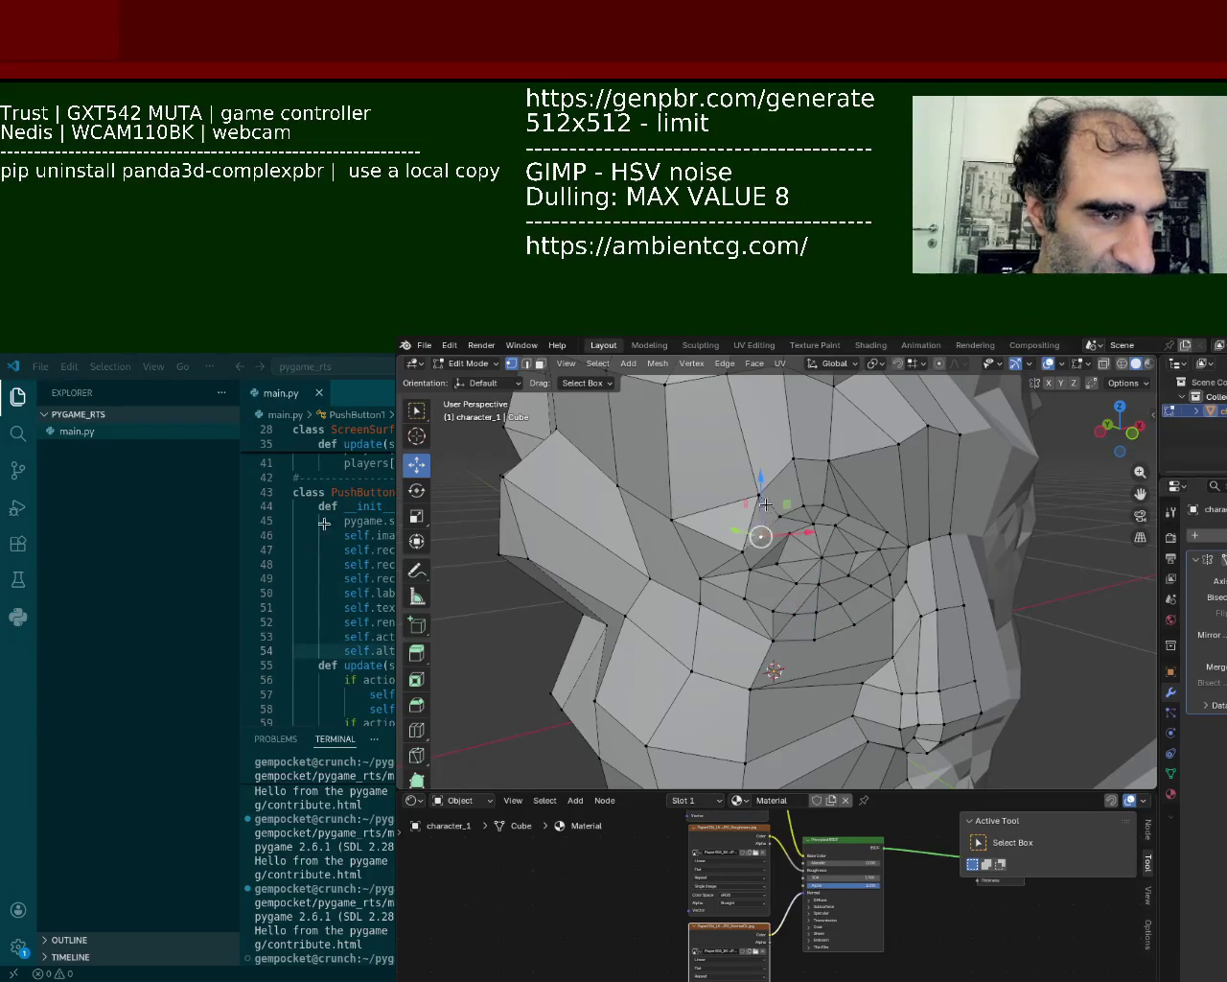
left_click_drag(801, 532, 818, 522)
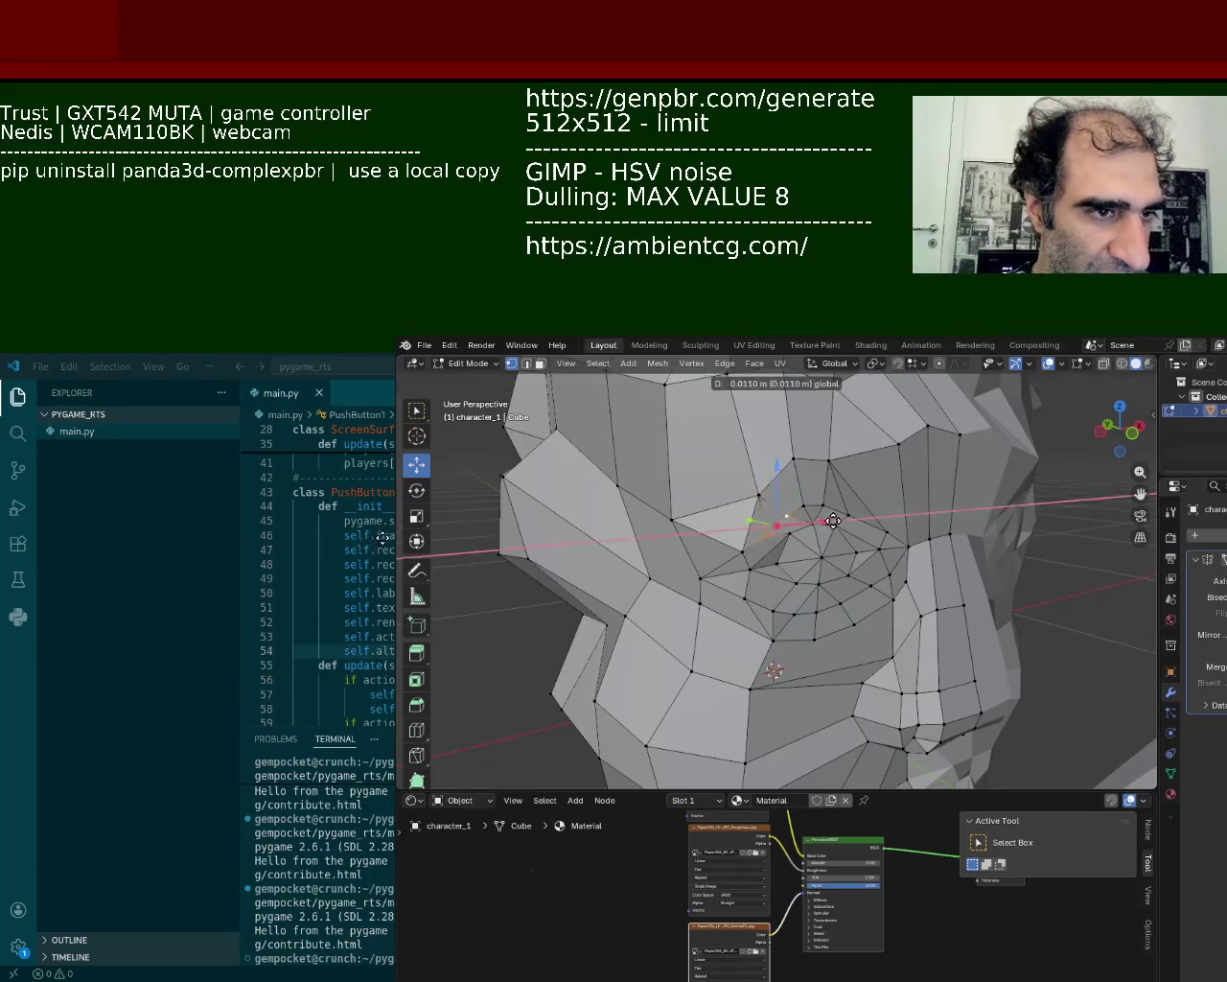
left_click_drag(771, 473, 775, 459)
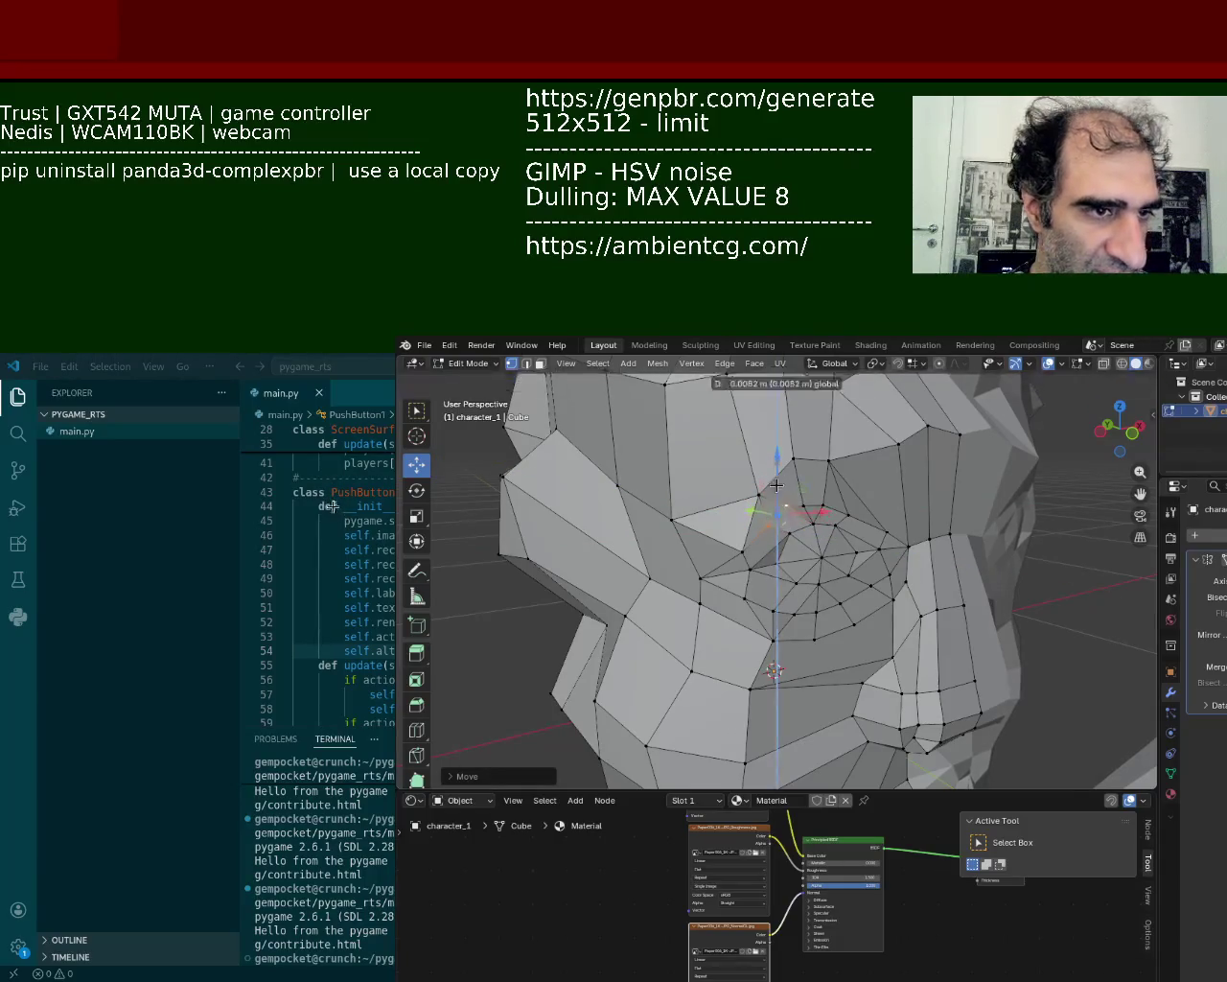
- Select another eye-rim vertex and pull it left to reshape the eye
left_click(880, 549)
left_click(816, 500)
left_click(814, 501)
left_click(811, 503)
left_click(809, 505)
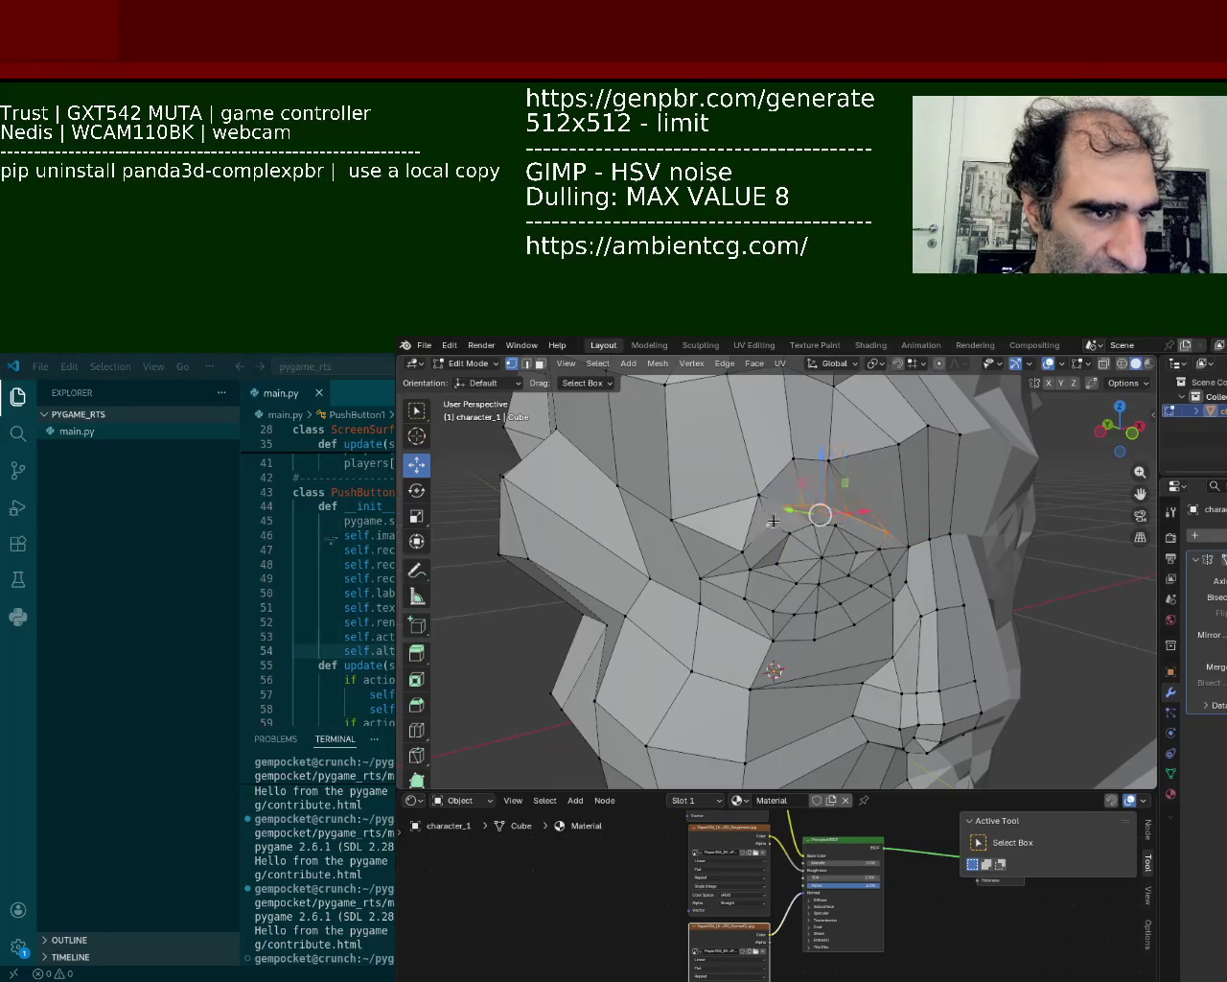
middle_click_drag(809, 505, 809, 564)
left_click_drag(836, 553, 813, 556)
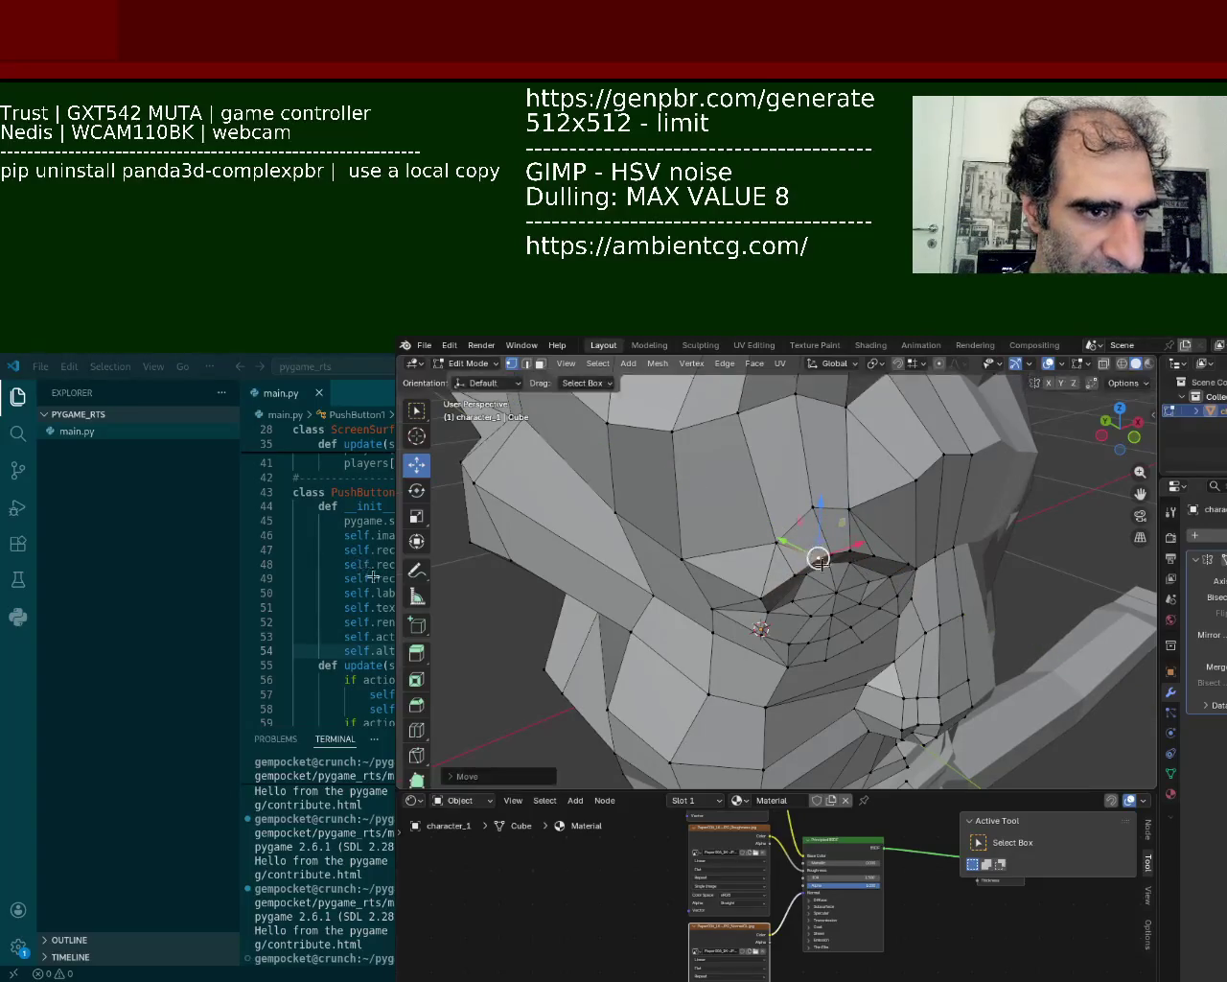
- Shift the eye-loop vertices further left, along Y, and slightly upward
middle_click_drag(815, 558, 828, 516)
left_click_drag(886, 542, 758, 557)
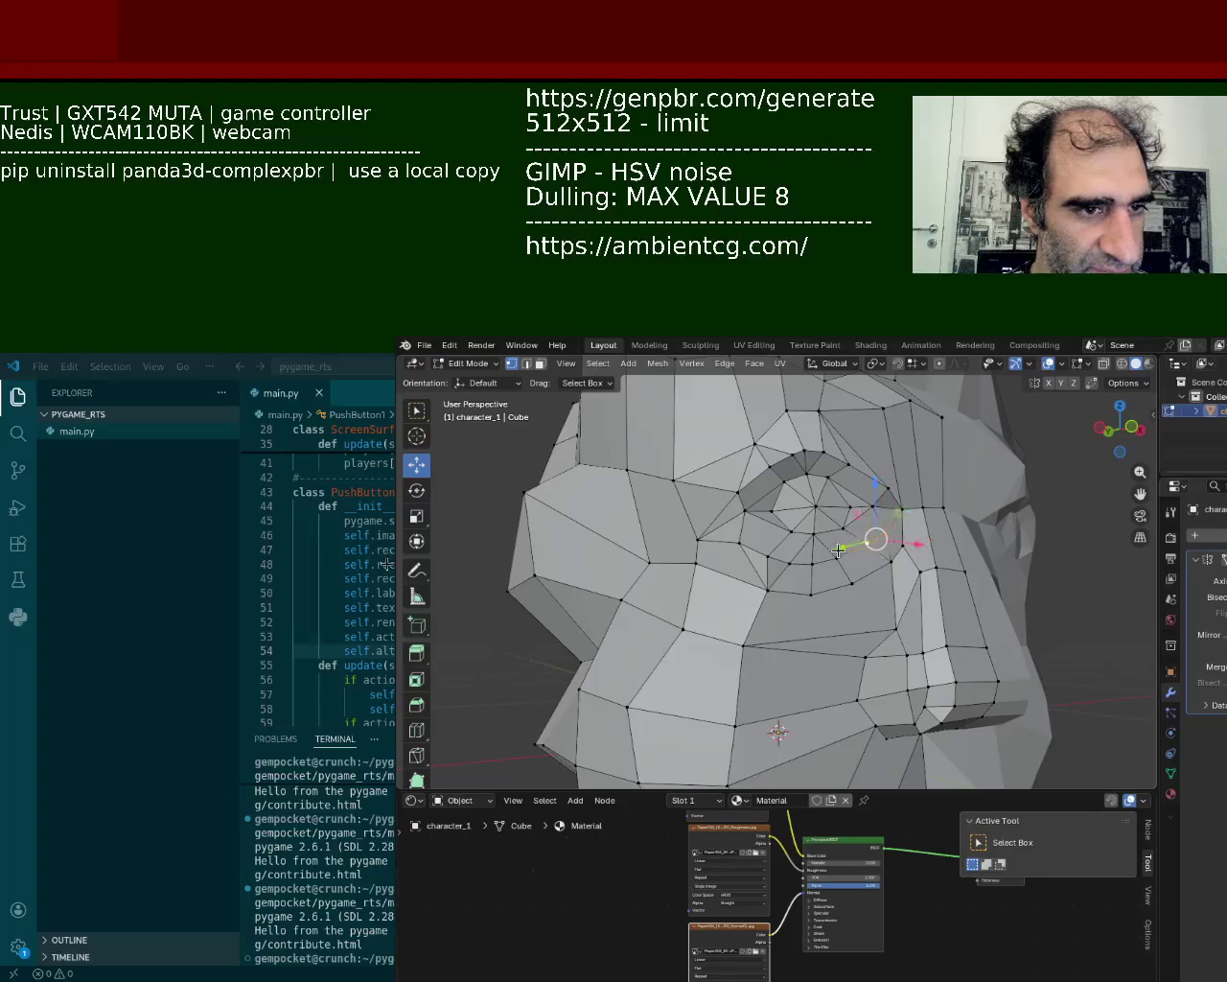
middle_click_drag(758, 557, 815, 604)
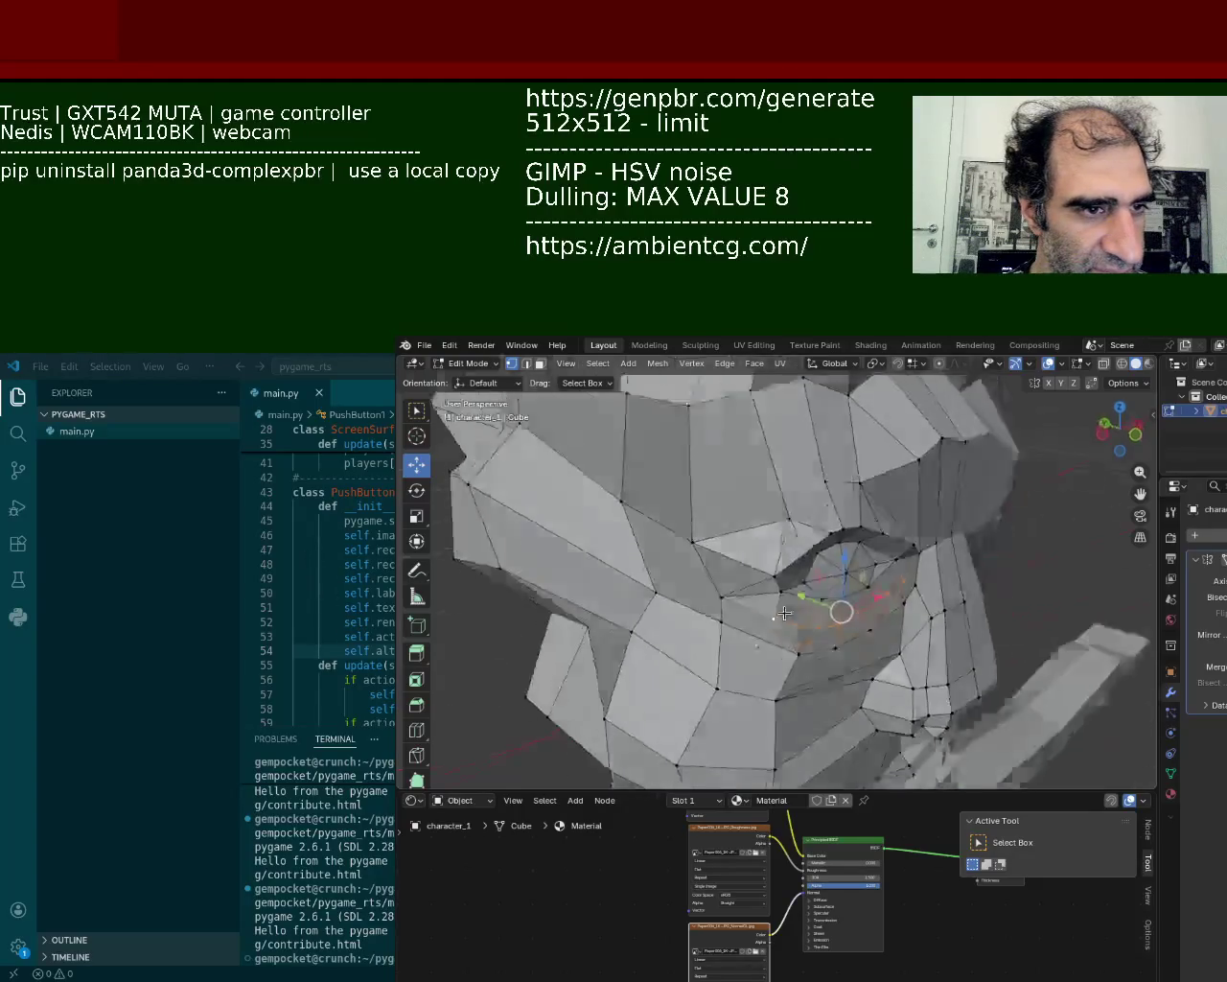
left_click_drag(816, 608, 825, 615)
middle_click_drag(825, 615, 846, 557)
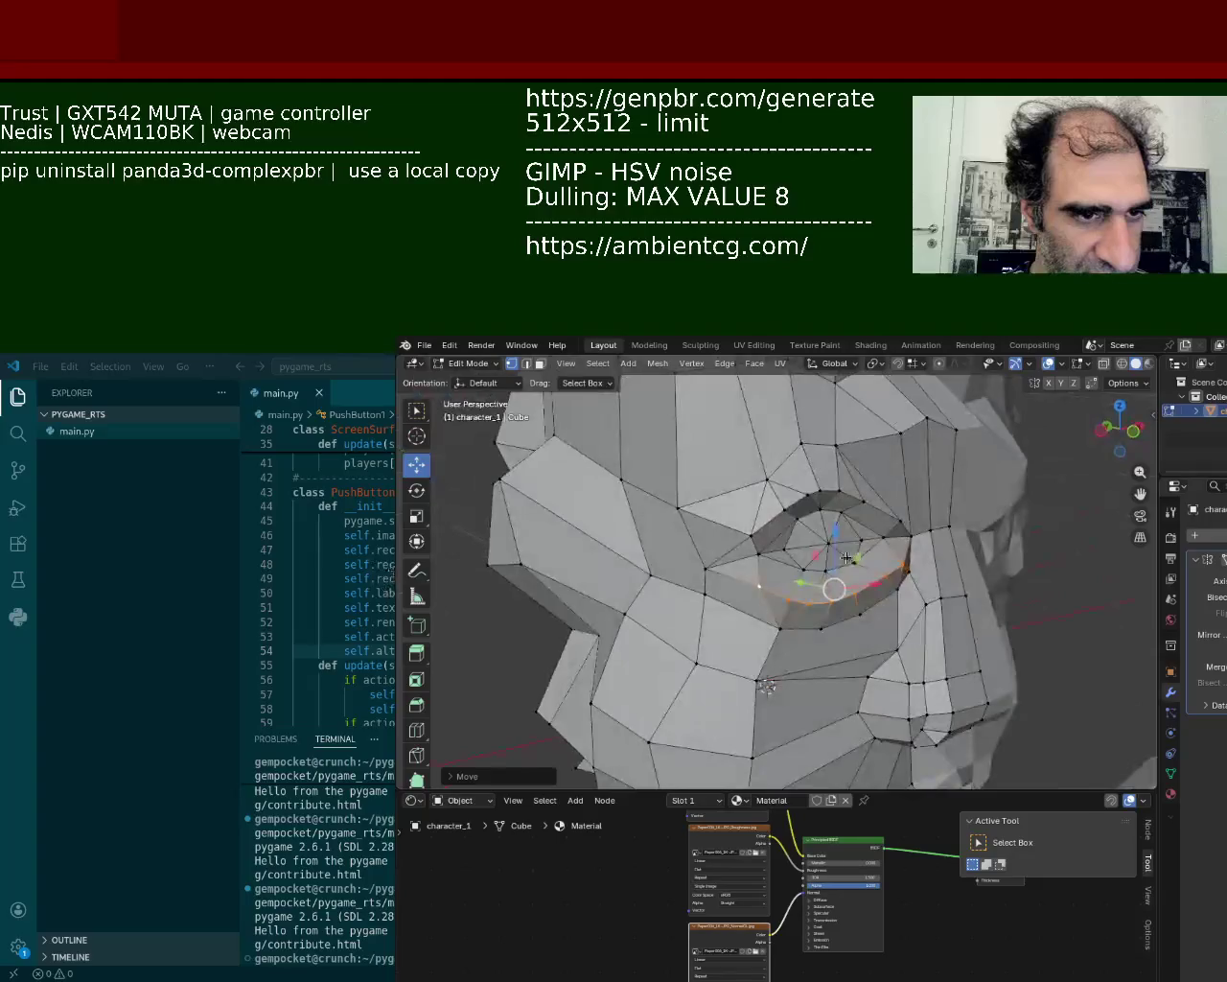
left_click_drag(833, 544, 834, 535)
middle_click_drag(834, 535, 815, 596)
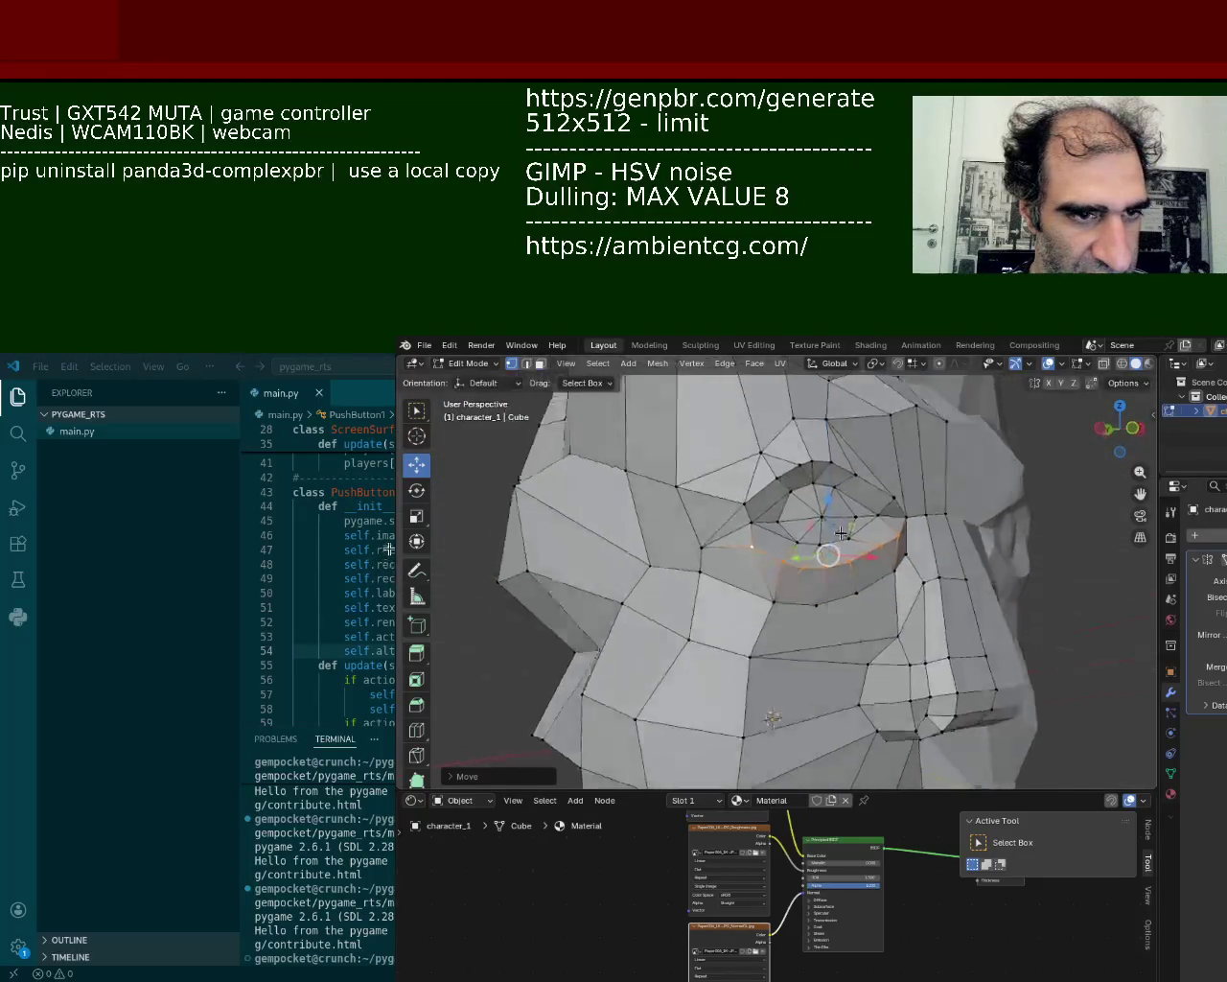
- Move the under-eye vertex row and the inner eye-corner vertices into place
left_click(815, 595, "alt")
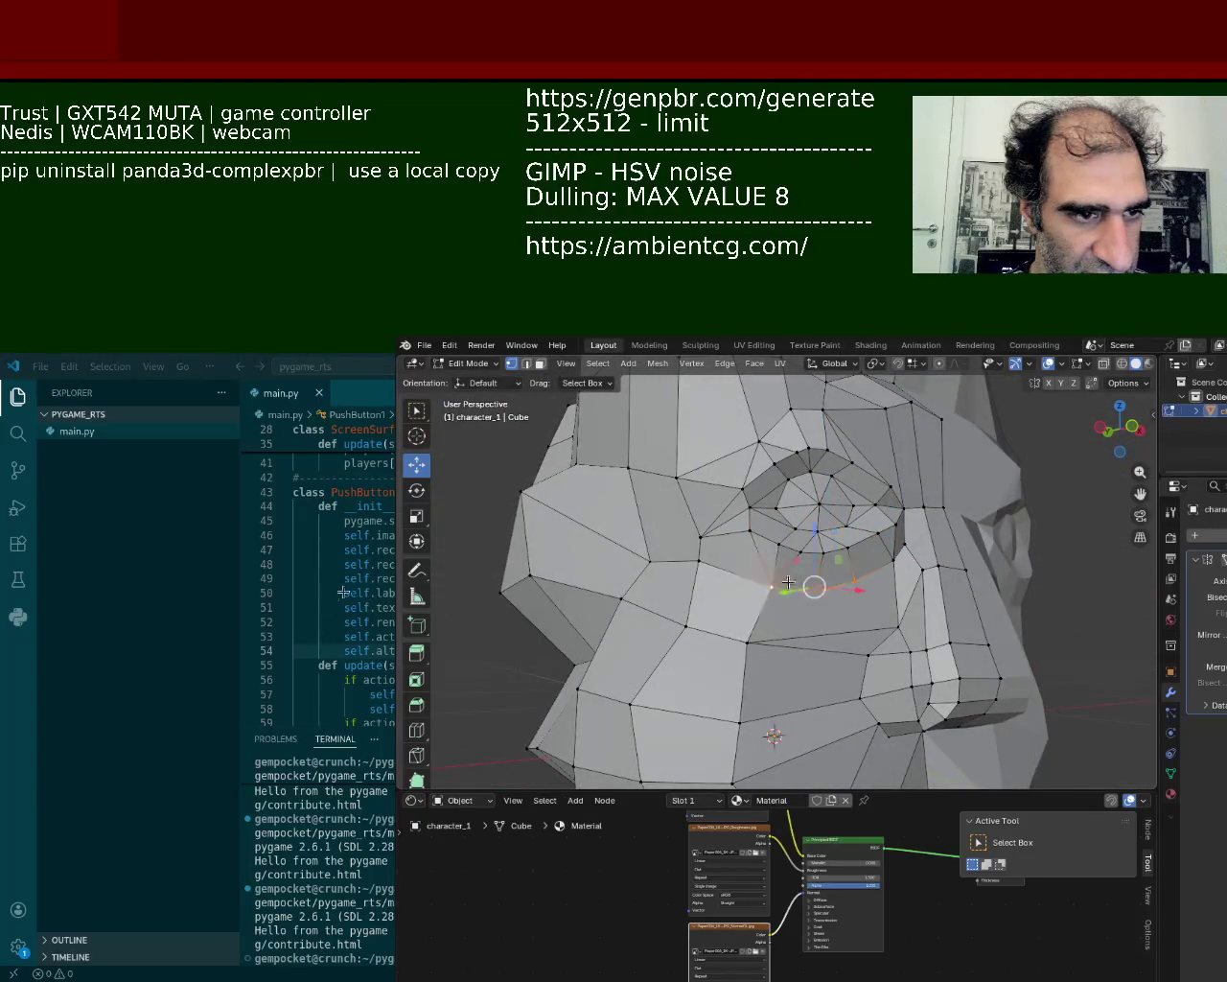
left_click_drag(815, 596, 830, 561)
left_click(890, 562, "alt")
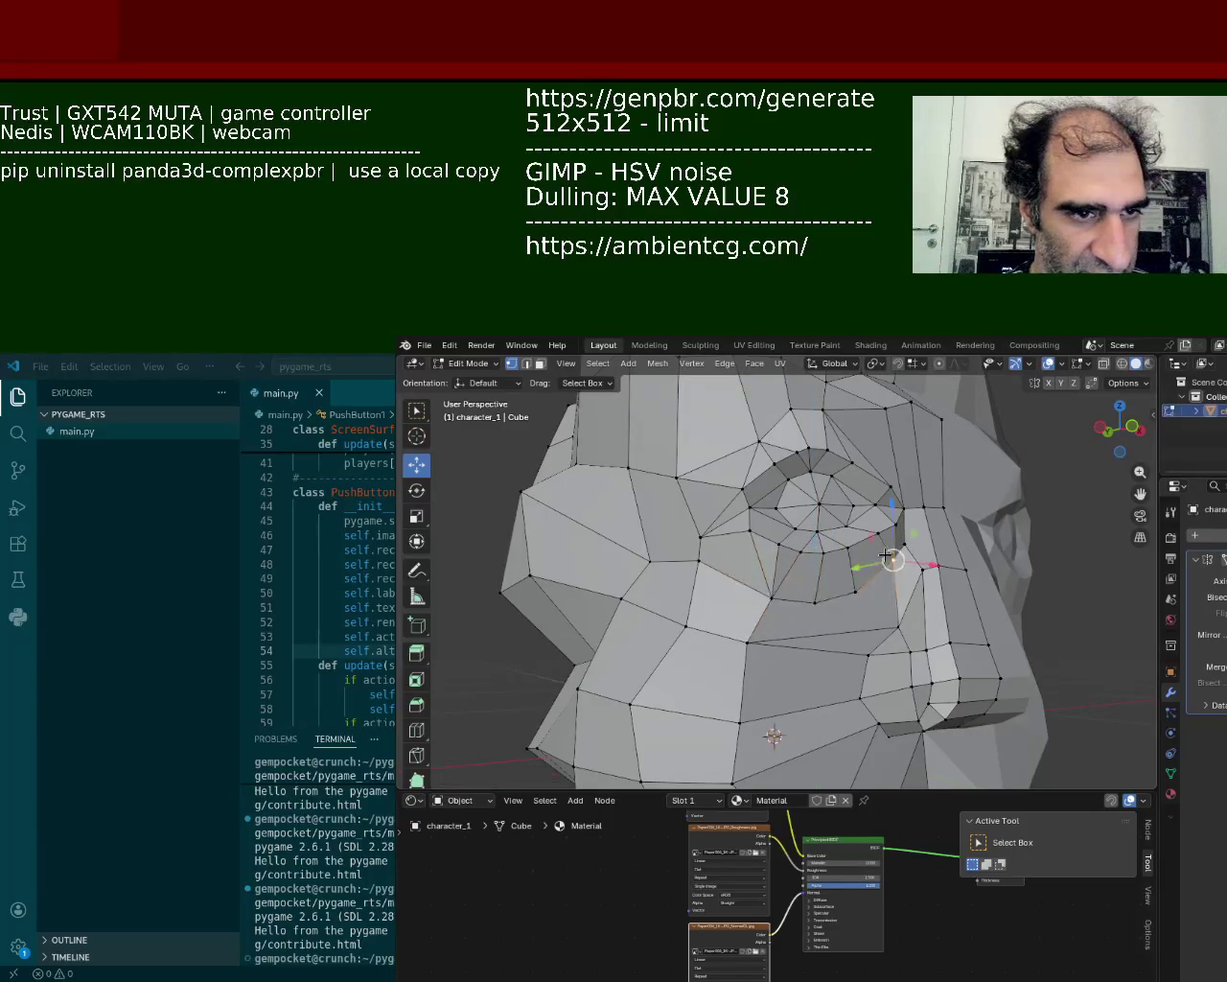
left_click_drag(899, 528, 896, 537)
middle_click_drag(700, 489, 690, 624)
mouse_move(778, 618)
left_mouse_down()
mouse_move(765, 630)
mouse_move(783, 662)
left_mouse_up()
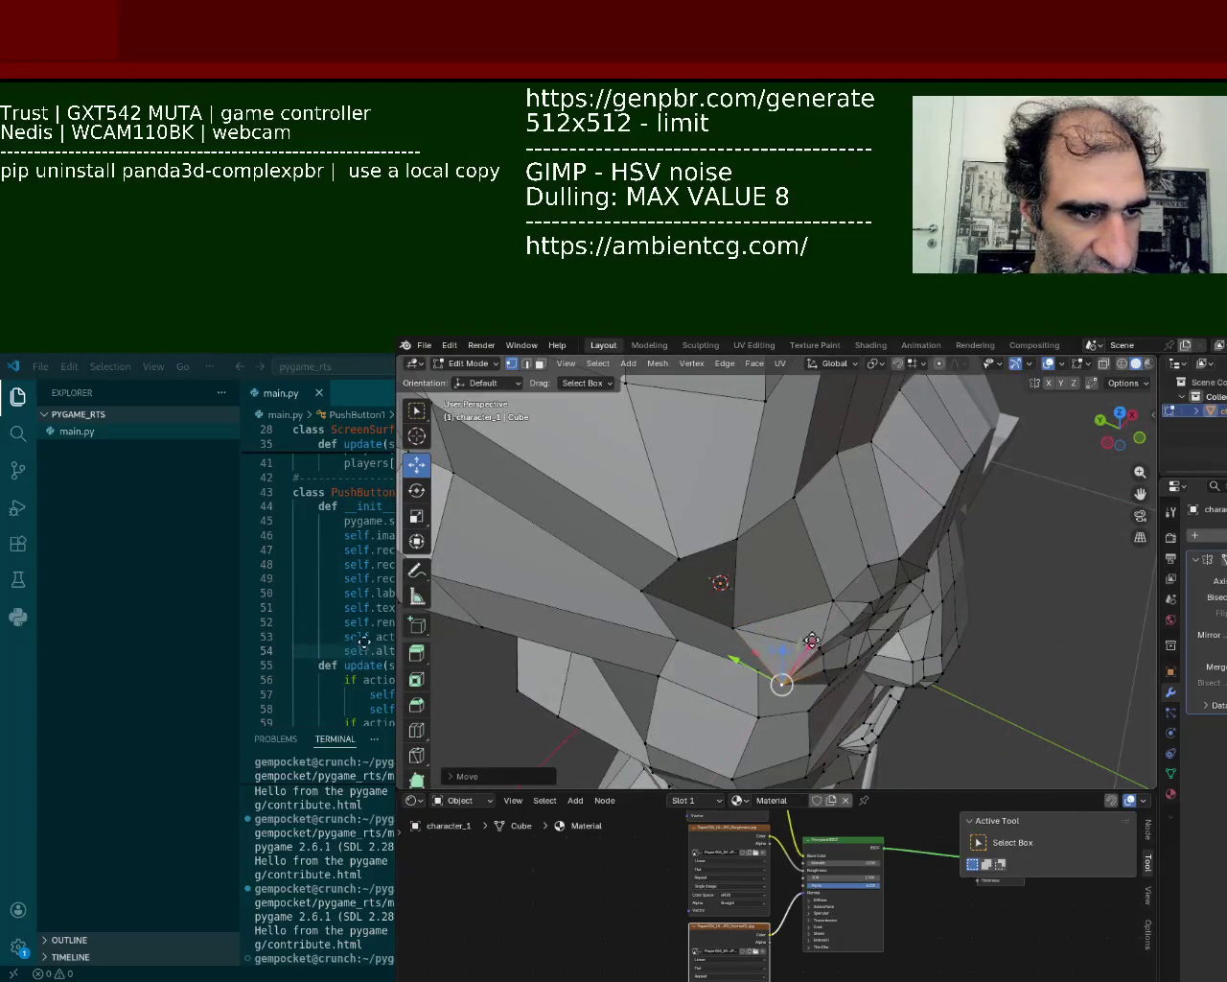
- Move the mouth-corner vertex down, then slide it left along X
mouse_move(810, 637)
middle_mouse_down()
mouse_move(806, 551)
mouse_move(781, 575)
mouse_move(796, 585)
mouse_move(766, 515)
mouse_move(787, 523)
mouse_move(877, 669)
middle_mouse_up()
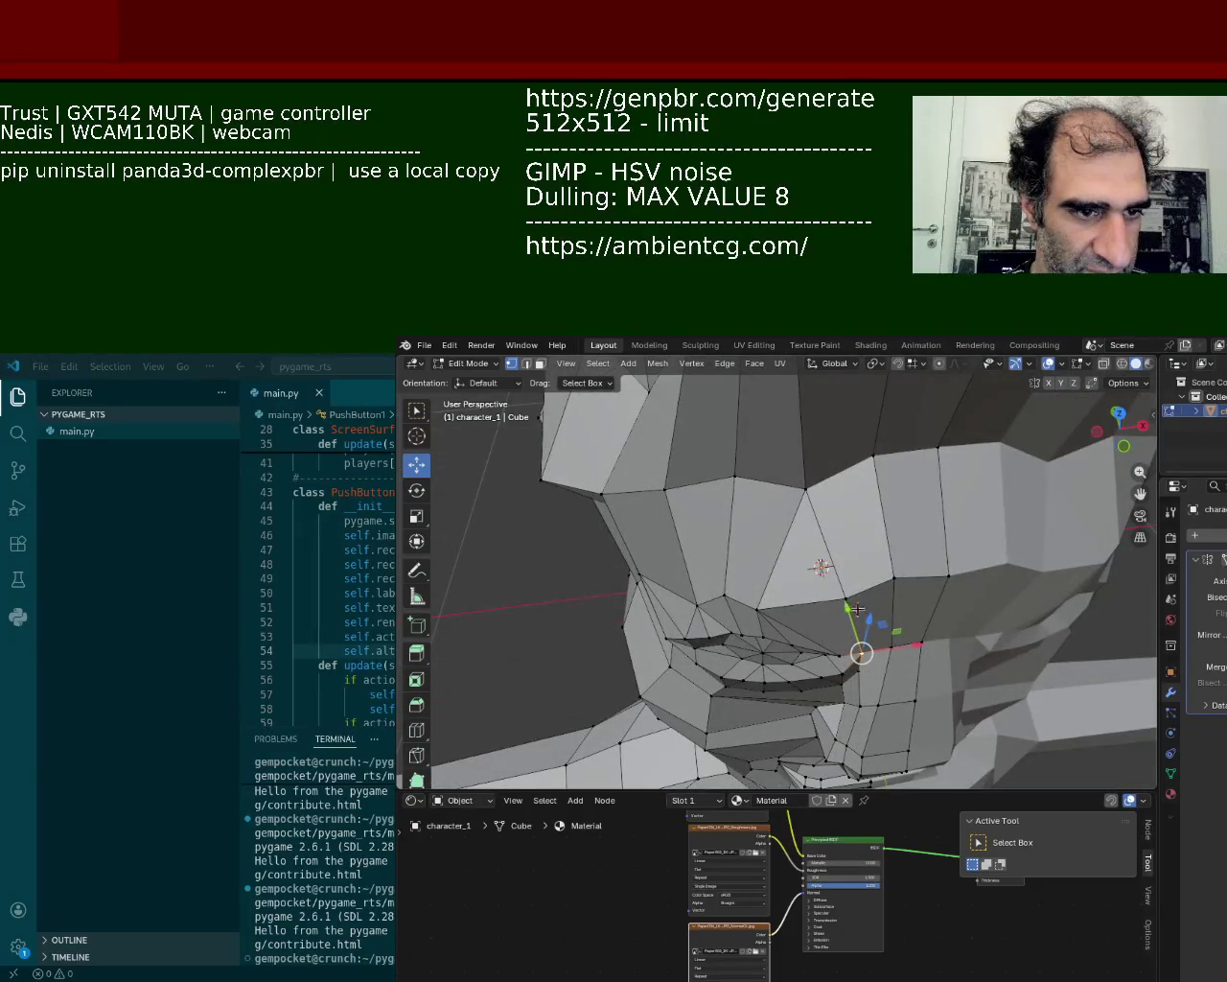
left_click_drag(857, 609, 860, 627)
left_click_drag(929, 659, 900, 661)
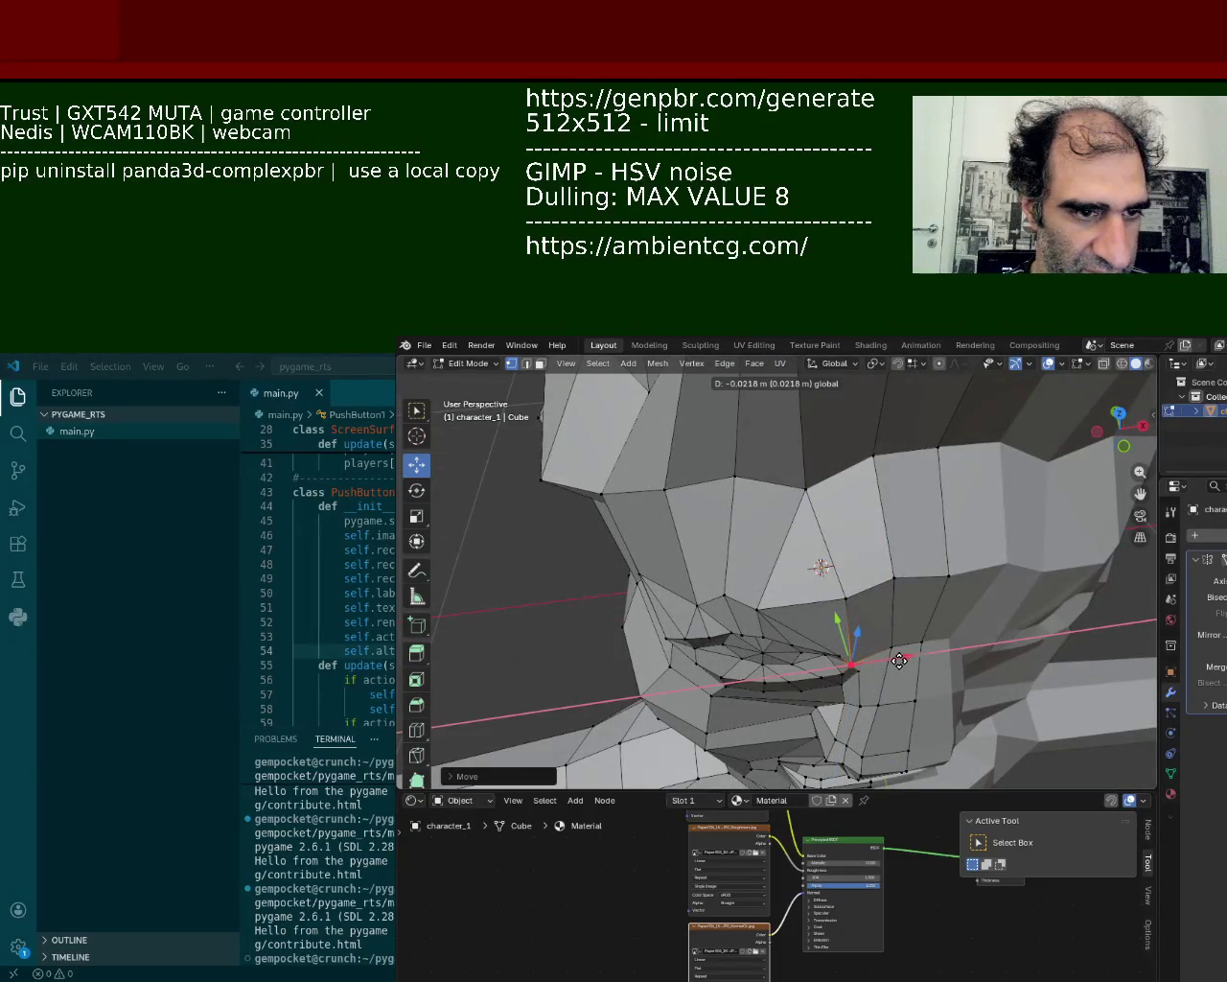
left_click(902, 661)
- Lift a vertex around the eye upward and select the lower vertex below it
mouse_move(901, 661)
middle_mouse_down()
mouse_move(872, 508)
mouse_move(800, 632)
mouse_move(753, 594)
middle_mouse_up()
scroll(853, 518, "down", 3)
scroll(798, 541, "down", 3)
middle_click_drag(798, 541, 820, 479)
scroll(809, 532, "up", 4)
left_click_drag(822, 472, 822, 459)
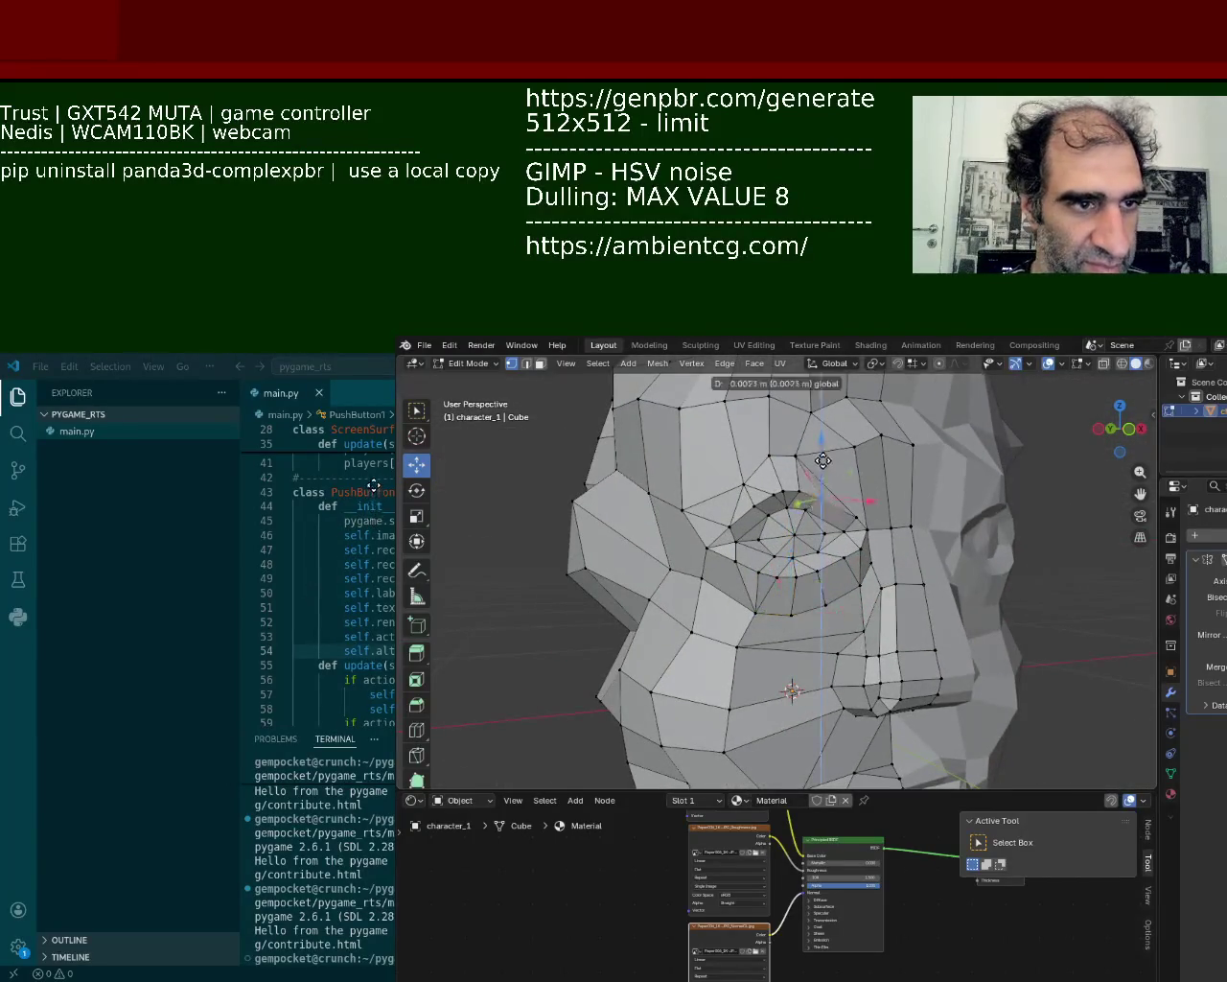
mouse_move(732, 522)
middle_mouse_down()
mouse_move(785, 592)
mouse_move(822, 534)
middle_mouse_up()
left_click(811, 583, "shift")
left_click(811, 585)
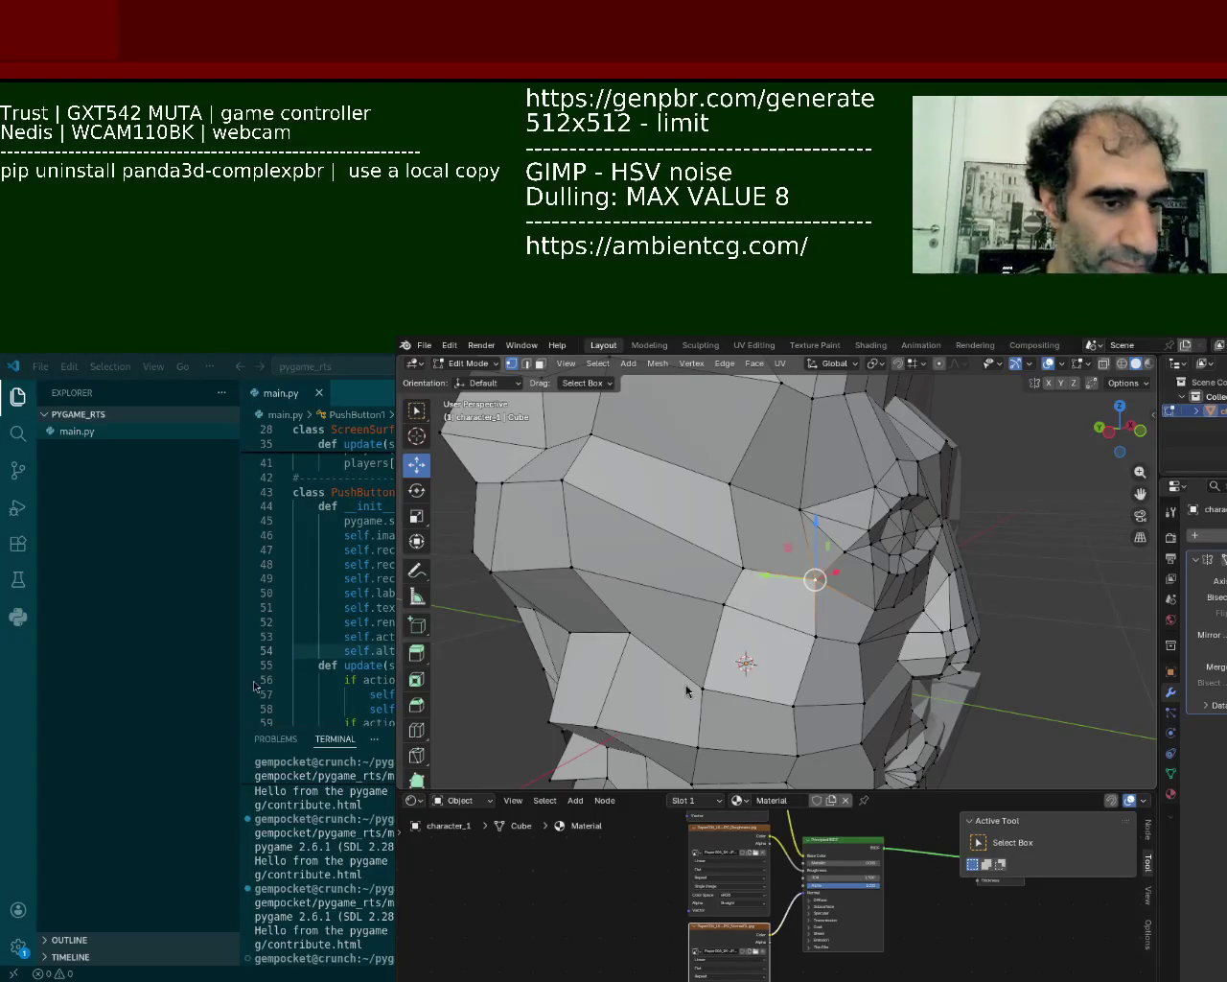
- Slide the selected vertex and a cheek vertex sideways along X
mouse_move(732, 604)
middle_mouse_down()
mouse_move(754, 570)
mouse_move(750, 579)
middle_mouse_up()
key("g")
key("x")
left_click(750, 579)
left_click(666, 576)
key("g")
key("x")
left_click(700, 619)
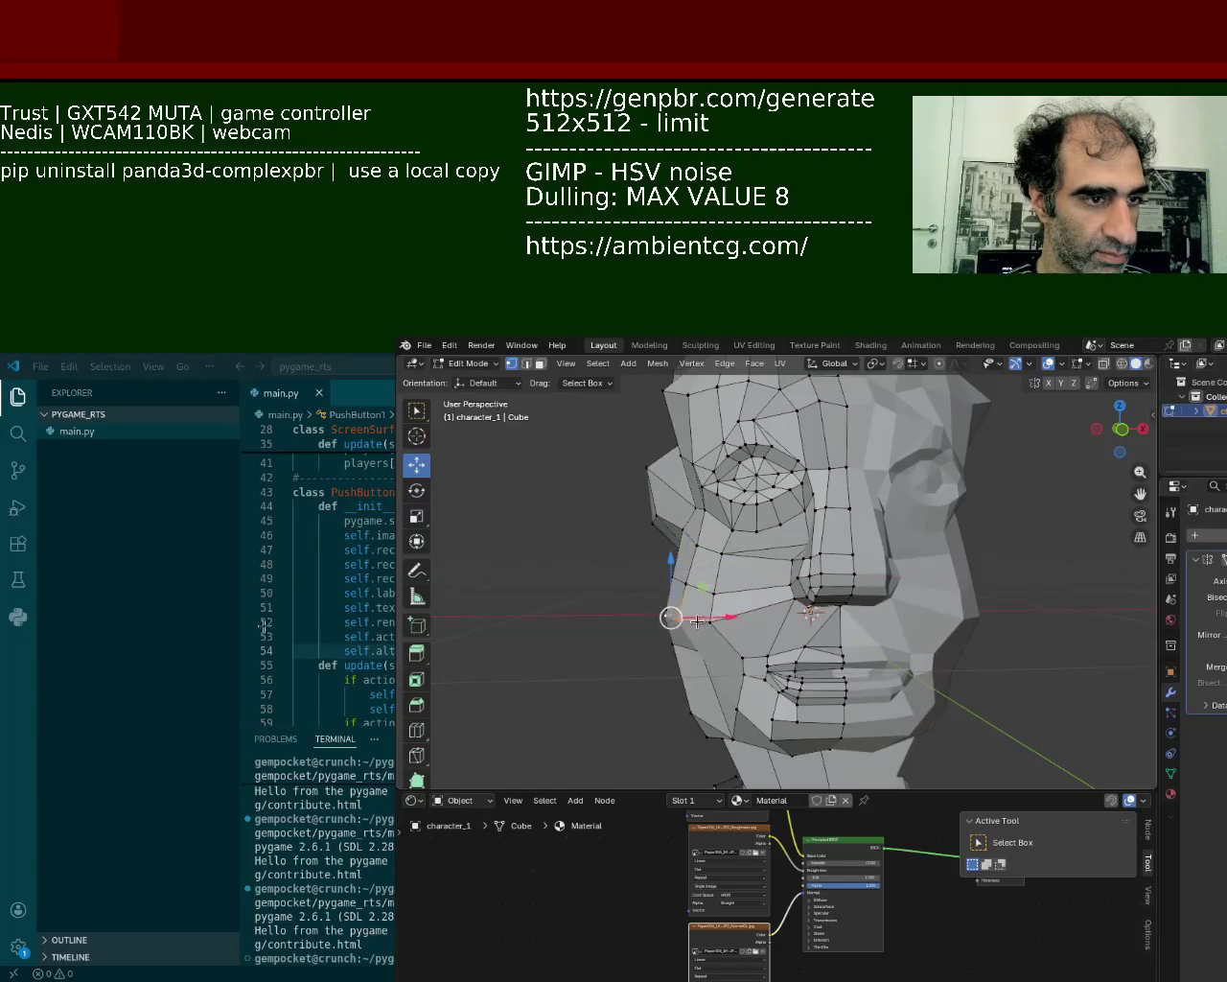
key("g")
key("x")
left_click(758, 614)
- Adjust three more cheek vertices, moving them along Z, X, and raising one
mouse_move(753, 618)
middle_mouse_down()
mouse_move(739, 645)
mouse_move(767, 632)
mouse_move(835, 661)
mouse_move(815, 653)
mouse_move(827, 618)
mouse_move(815, 633)
middle_mouse_up()
left_click(803, 629)
key("g")
key("z")
left_click(803, 629)
left_click(807, 657)
key("g")
key("x")
left_click(820, 647)
left_click(707, 706)
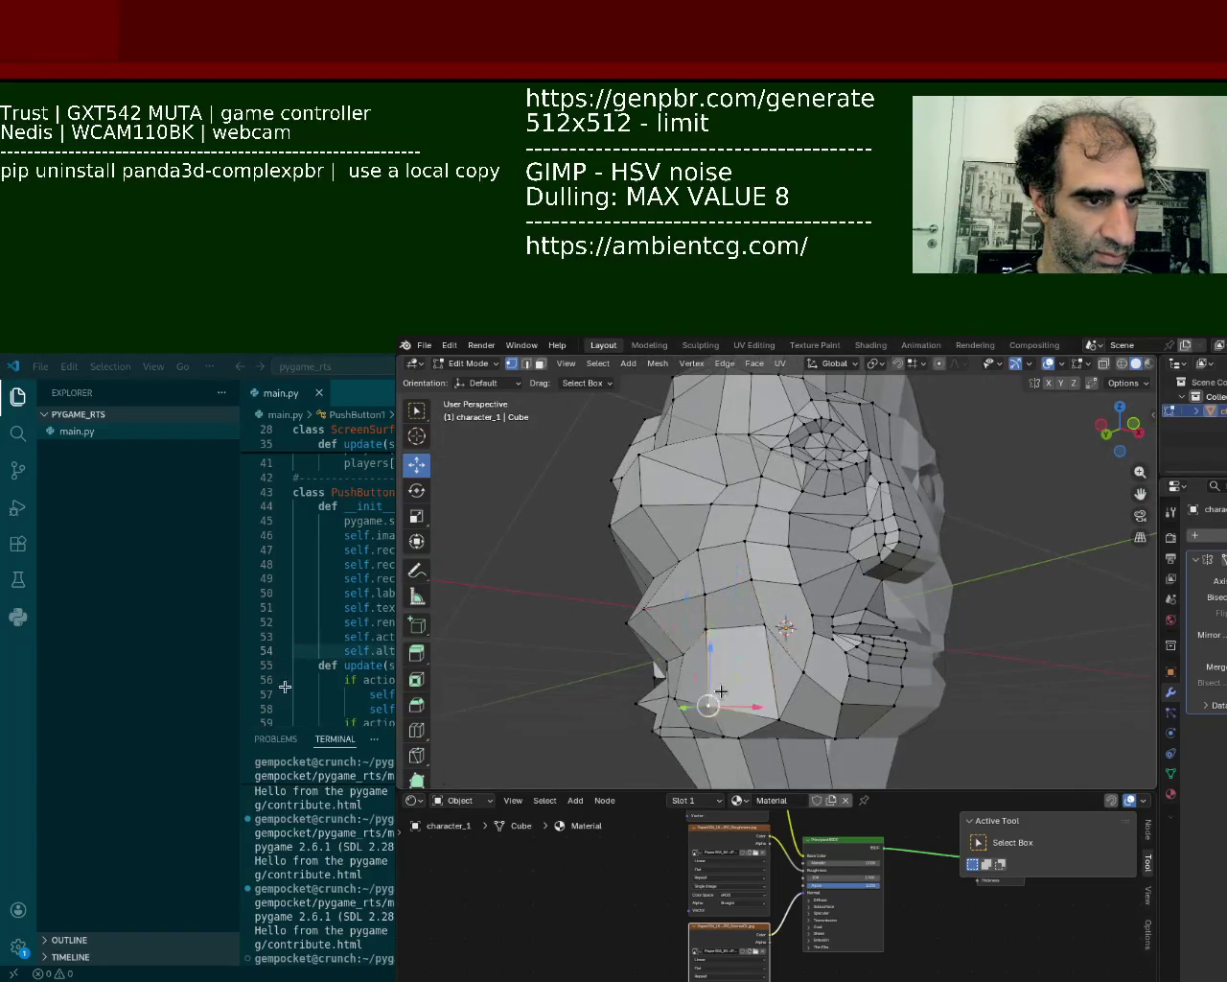
key("g")
key("z")
left_click(745, 671)
- Shift the chin vertex right along X
middle_click_drag(745, 672, 685, 745)
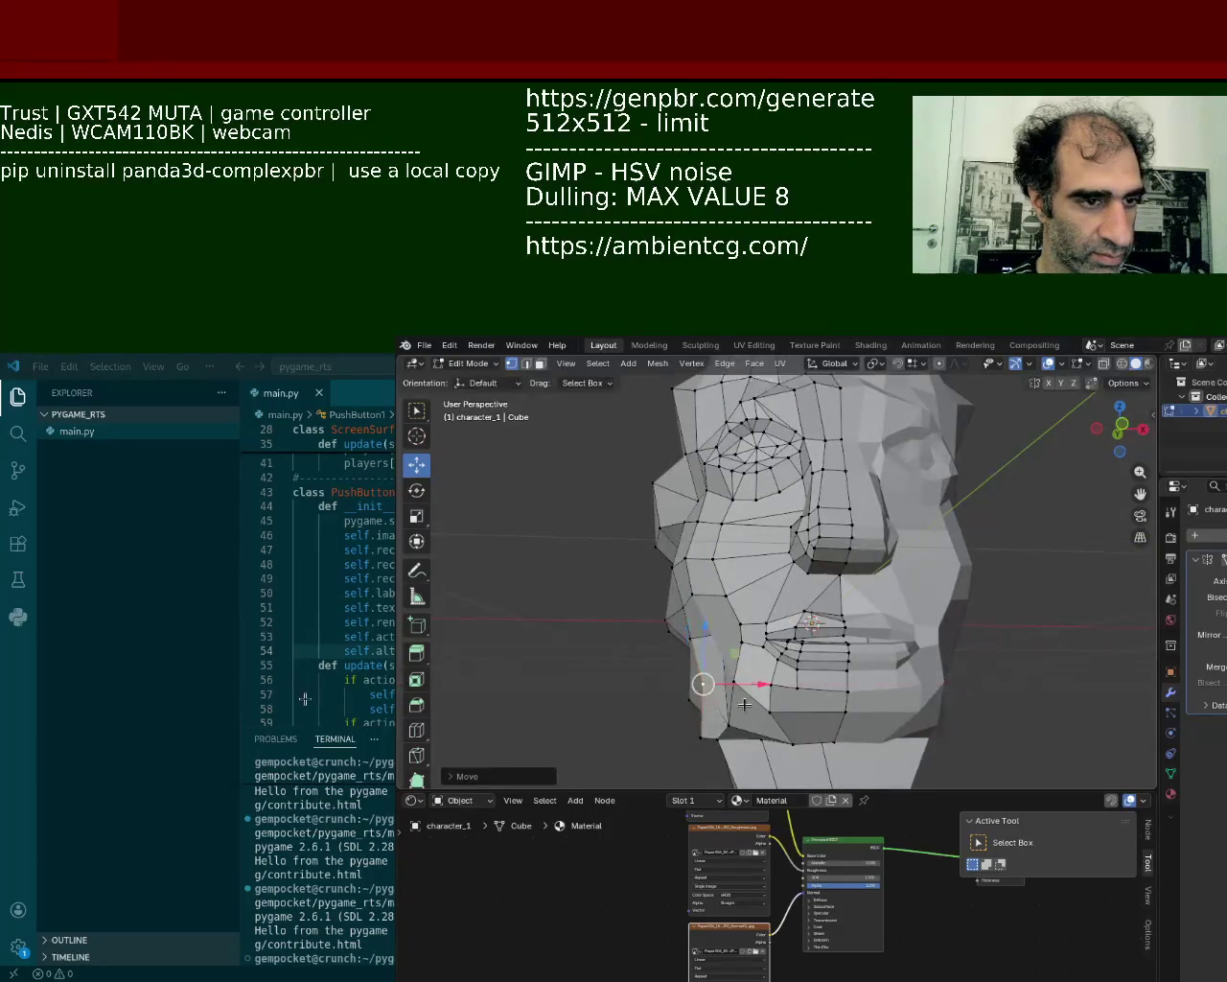
left_click(685, 745)
left_click(706, 739)
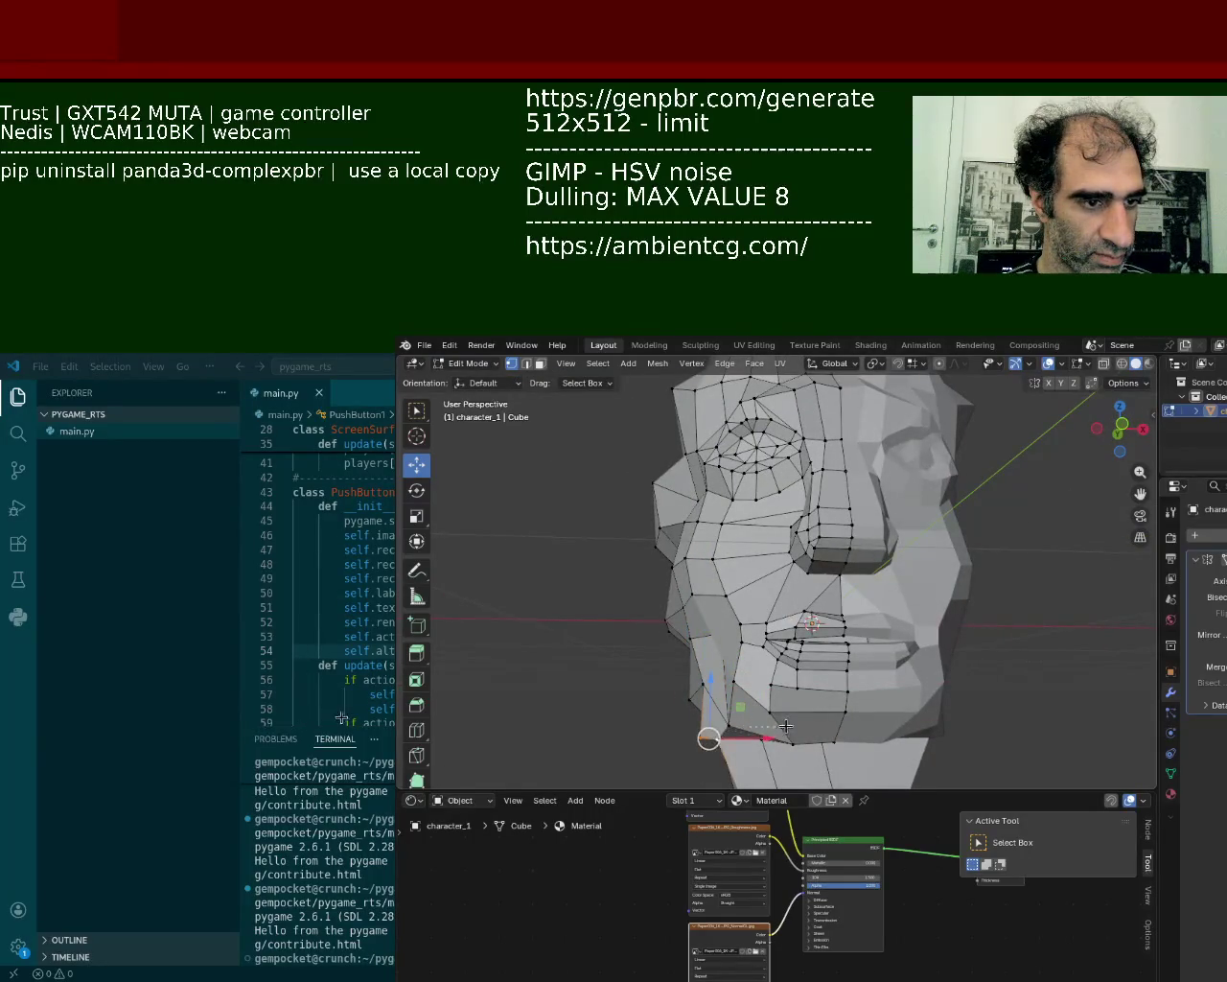
left_click_drag(768, 739, 798, 735)
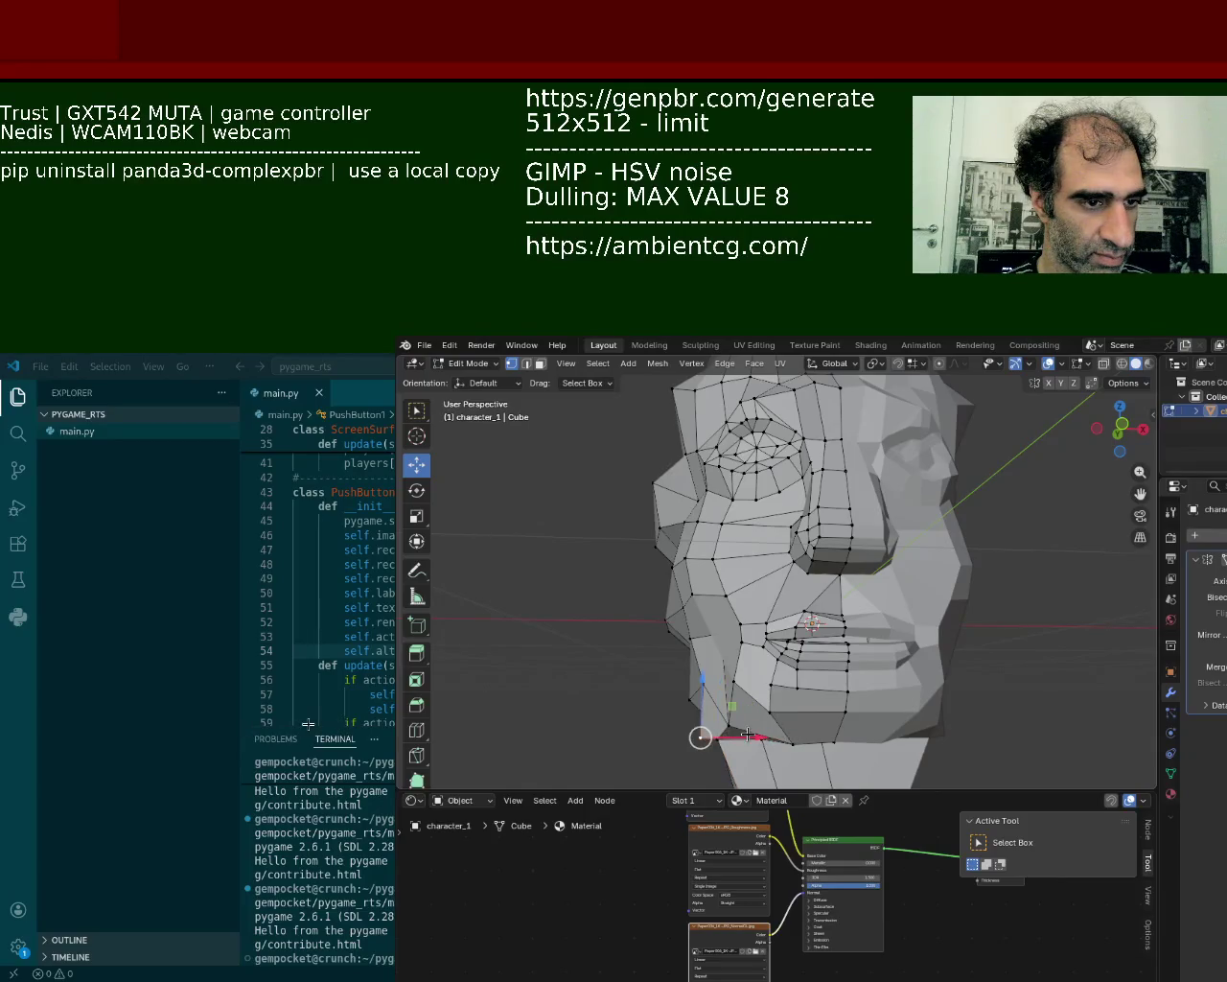
- Move a lower jaw vertex and push the selected vertices along Y
middle_click_drag(746, 733, 757, 730)
left_click(824, 738)
left_click(791, 657)
left_click(732, 665)
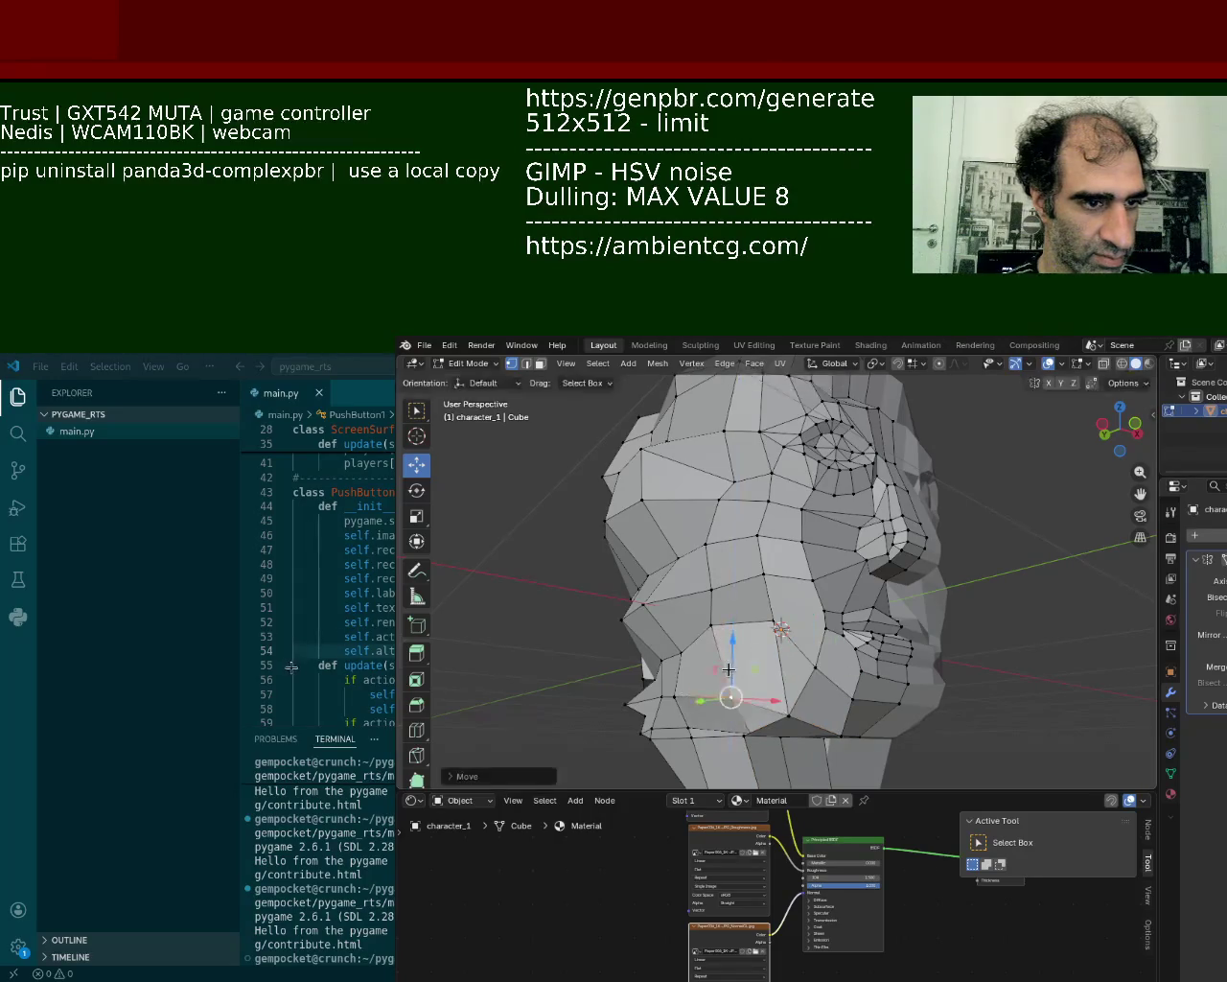
key("g")
left_click(729, 634)
mouse_move(729, 634)
middle_mouse_down()
mouse_move(771, 573)
mouse_move(692, 563)
mouse_move(637, 615)
middle_mouse_up()
mouse_move(637, 602)
left_mouse_down()
mouse_move(623, 602)
mouse_move(656, 606)
mouse_move(658, 561)
left_mouse_up()
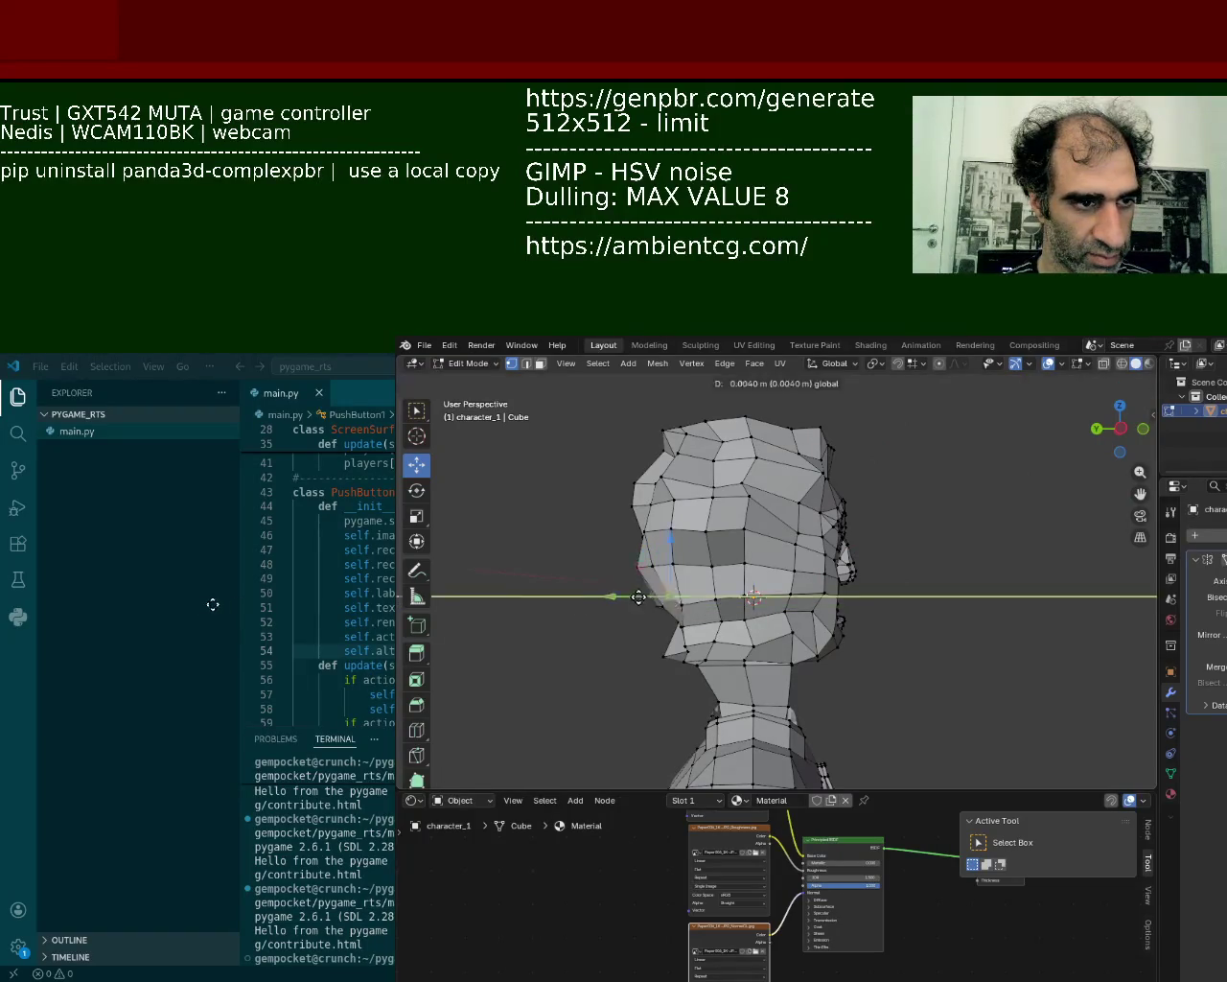
mouse_move(667, 589)
middle_mouse_down()
mouse_move(803, 589)
mouse_move(728, 507)
mouse_move(688, 608)
mouse_move(700, 589)
middle_mouse_up()
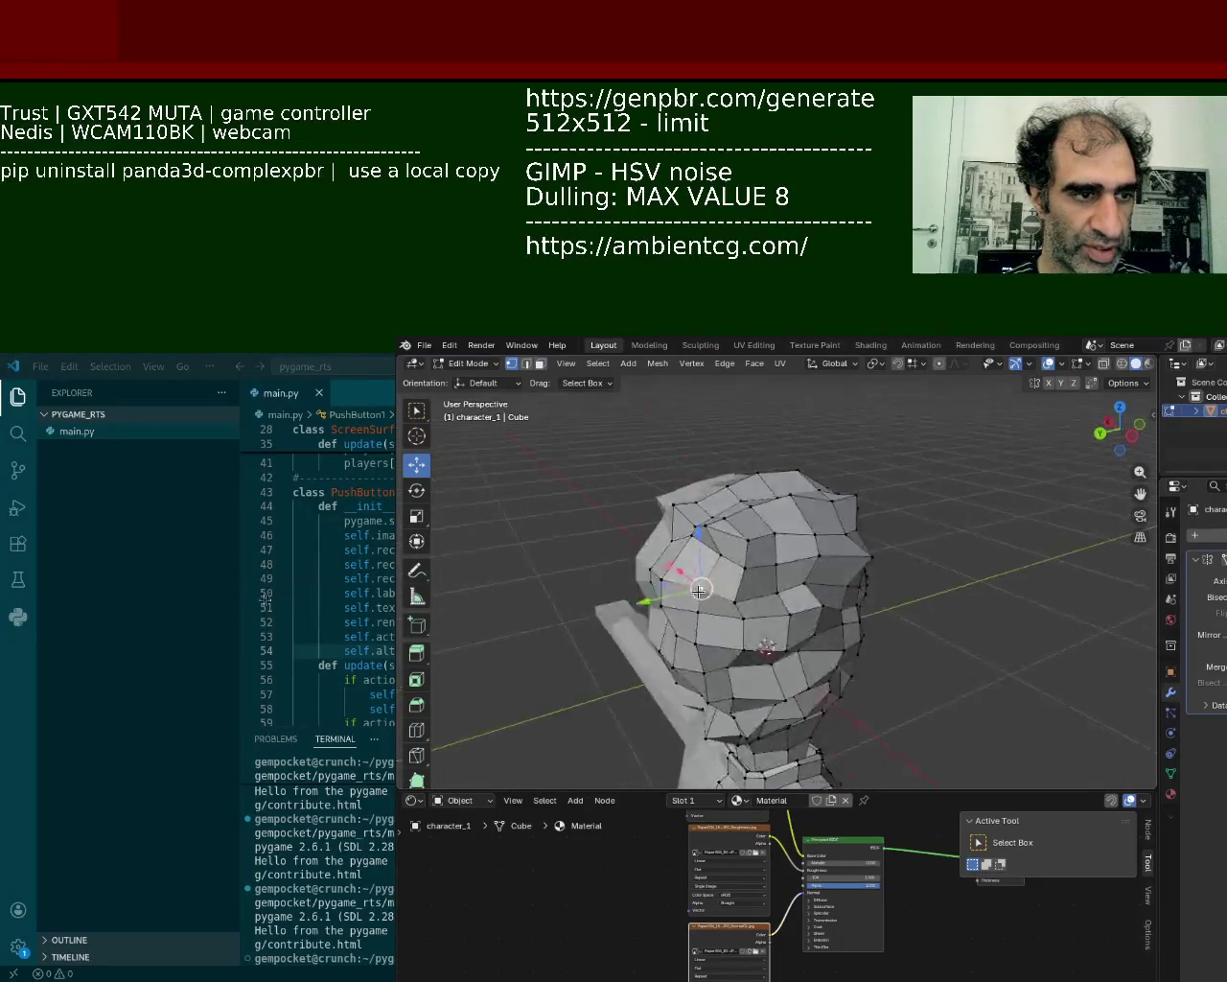
- Reposition a cheek vertex, undoing the first nudge and moving it again
left_click(650, 571)
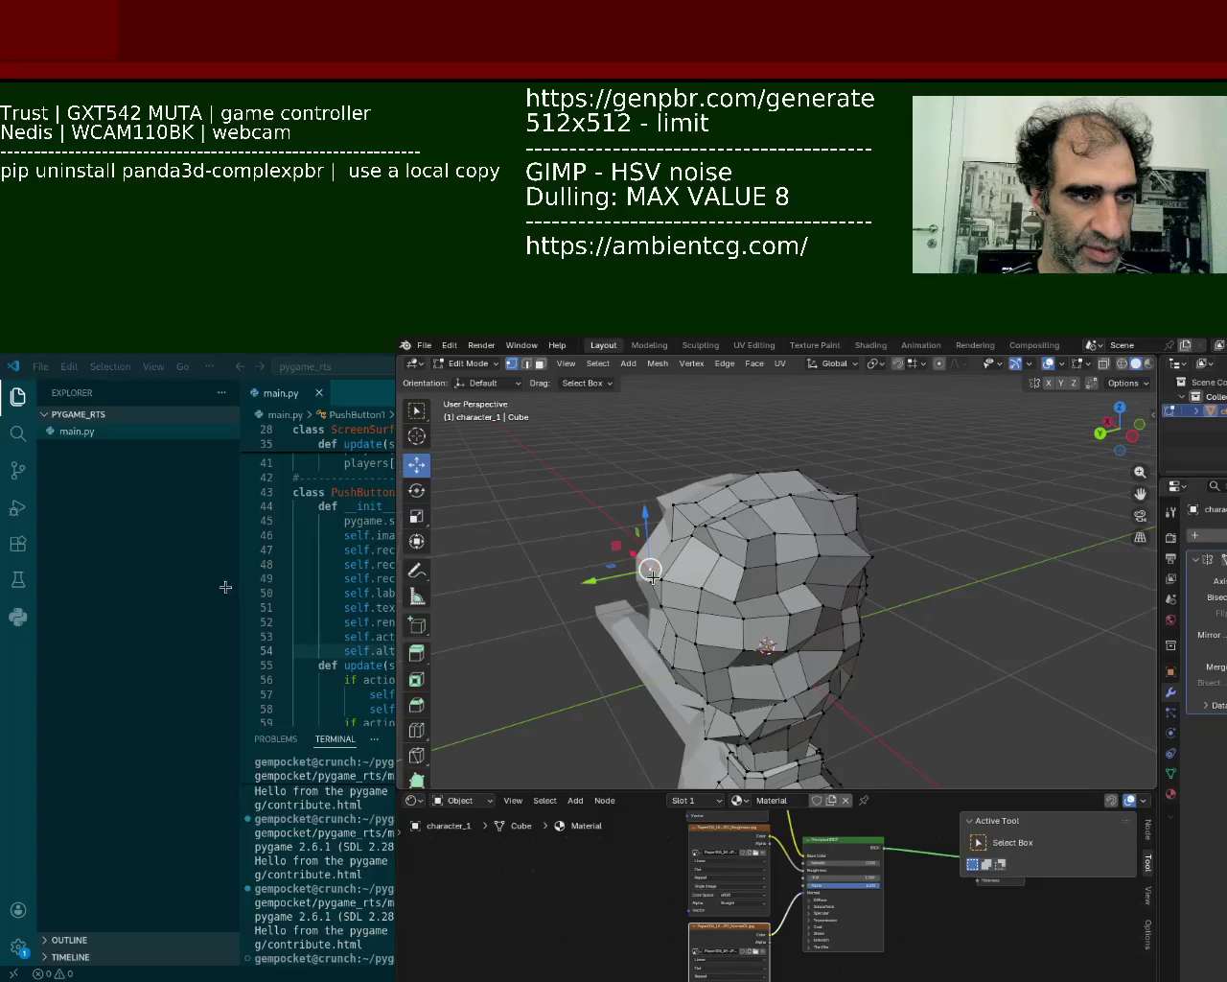
left_click_drag(652, 577, 648, 576)
key("ctrl+z")
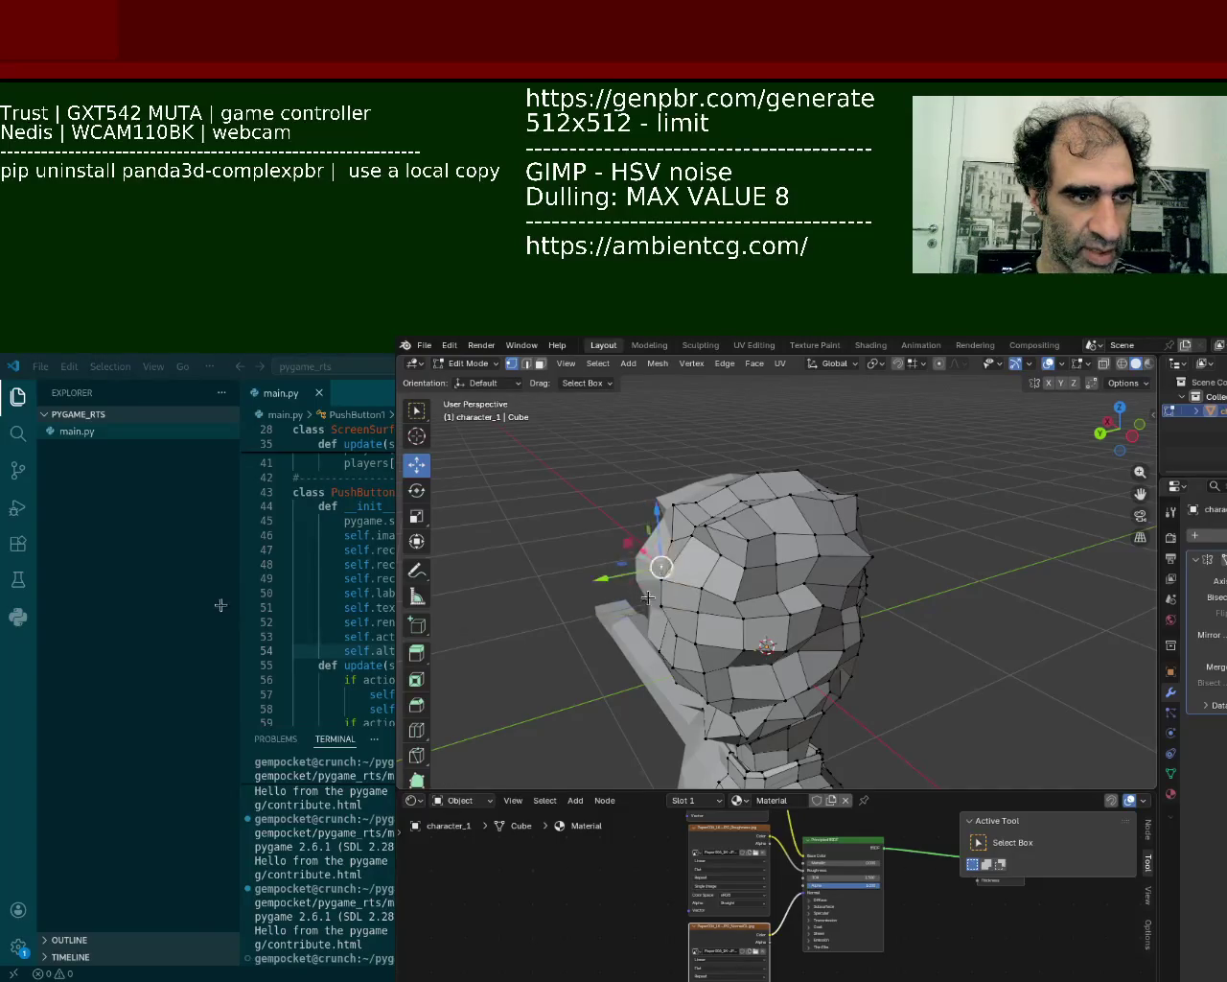
key("g")
left_click(659, 615)
mouse_move(659, 615)
middle_mouse_down()
mouse_move(686, 602)
mouse_move(643, 644)
mouse_move(693, 622)
middle_mouse_up()
- Move a vertex near the eye up and left, then deselect it
key("g")
left_click(622, 625)
key("g")
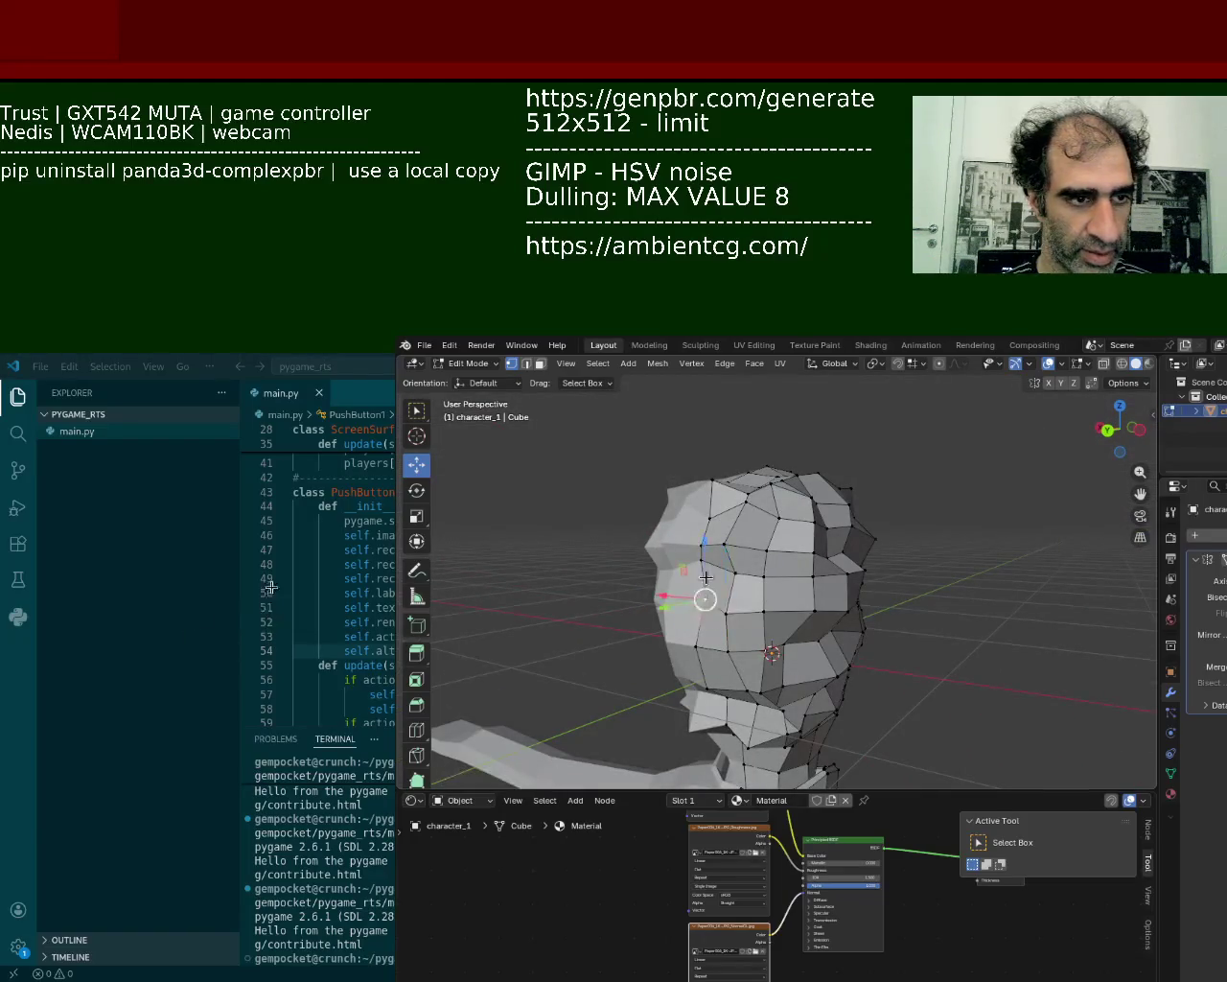
middle_click_drag(703, 602, 659, 624)
left_click(659, 624)
left_click(630, 608)
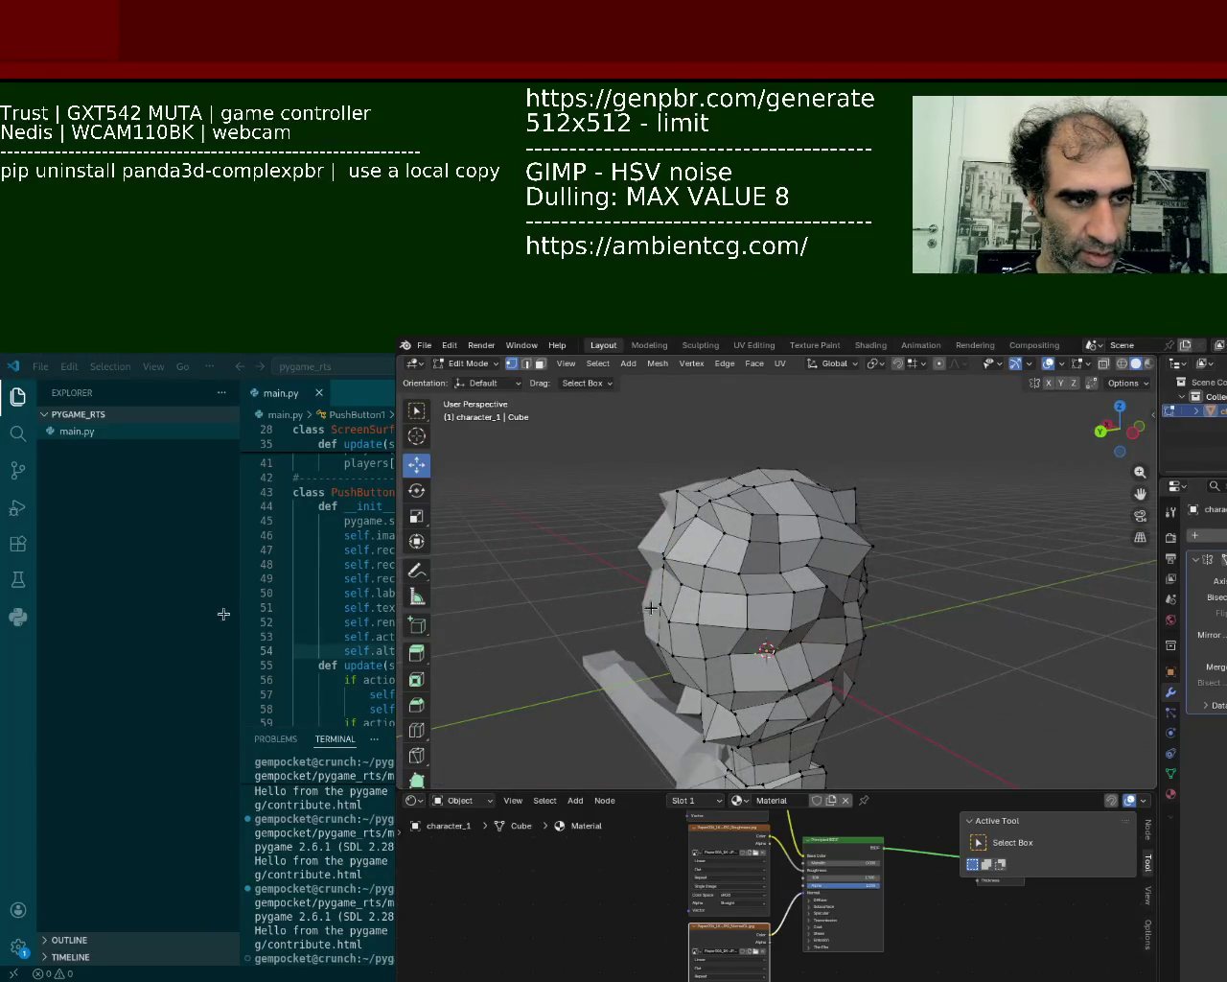
- Slide a lower cheek vertex along Y and select a higher cheek vertex
left_click(681, 621)
left_click_drag(633, 630, 629, 628)
mouse_move(633, 623)
middle_mouse_down()
mouse_move(717, 512)
mouse_move(745, 597)
mouse_move(719, 654)
middle_mouse_up()
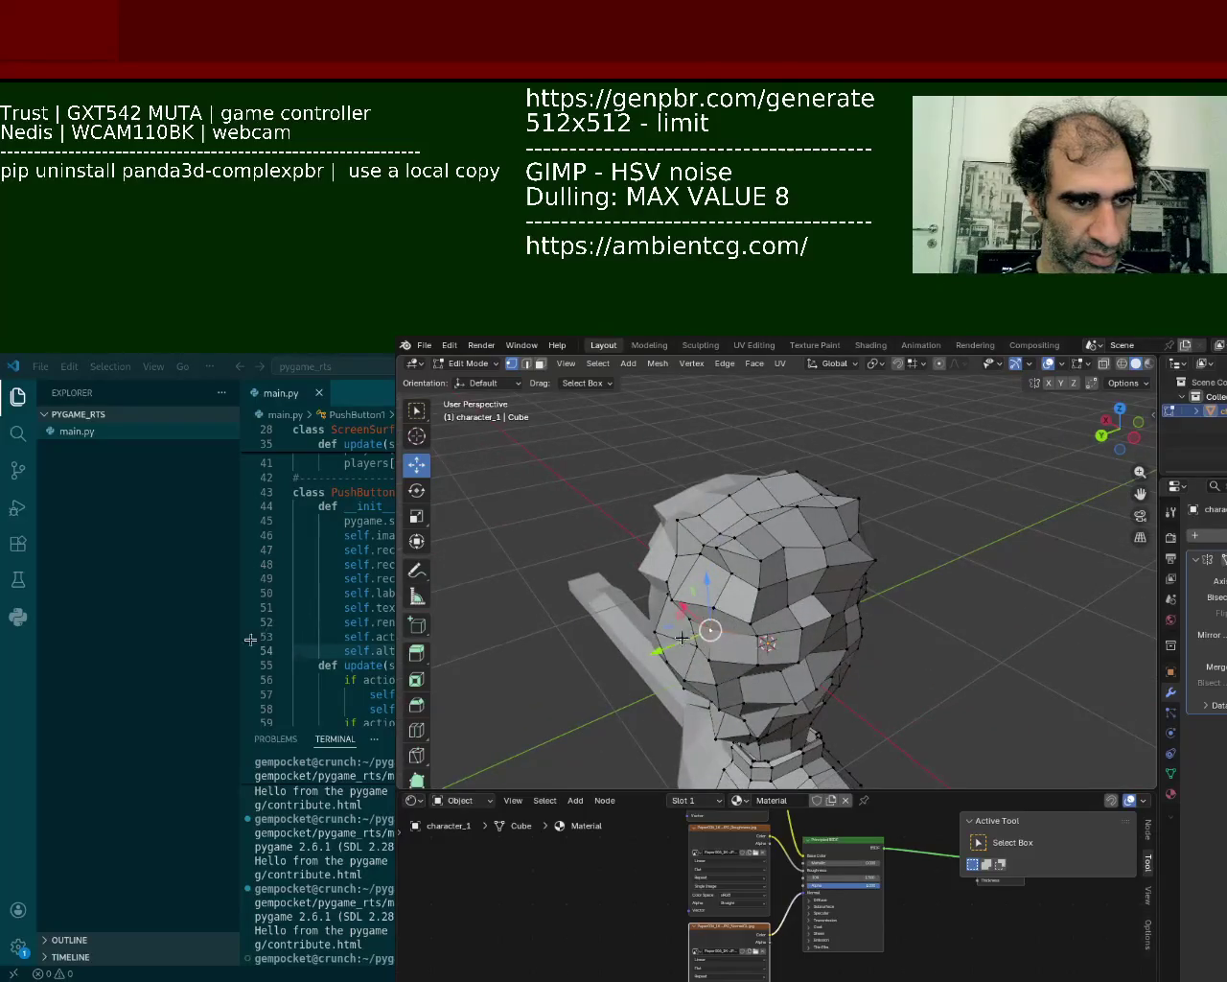
left_click(714, 608)
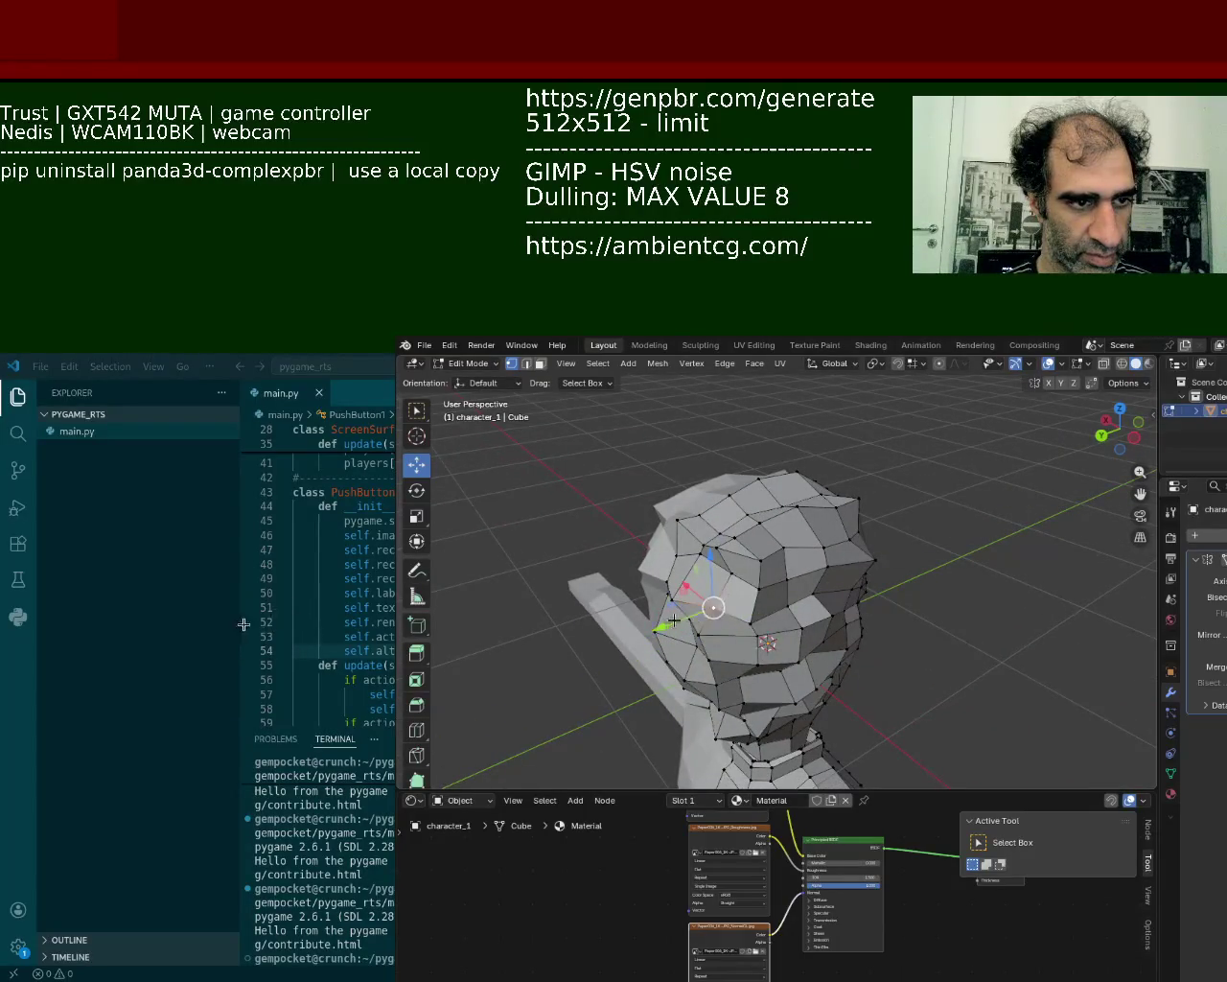
mouse_move(674, 621)
middle_mouse_down()
mouse_move(714, 578)
mouse_move(755, 612)
middle_mouse_up()
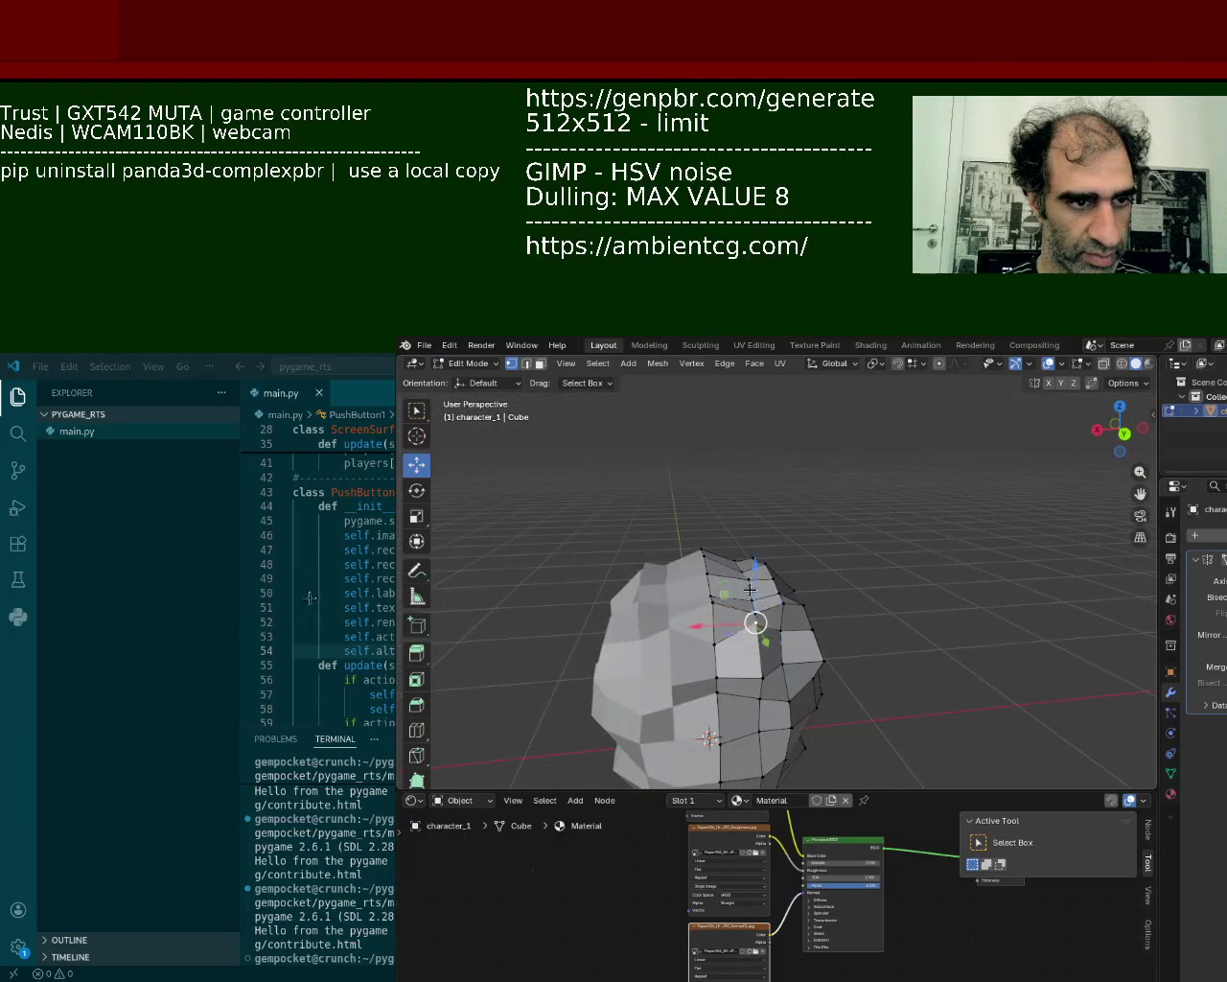
- Raise the selected vertices along Z and move a side vertex down and left
key("g")
key("z")
left_click(751, 591)
mouse_move(751, 591)
middle_mouse_down()
mouse_move(718, 551)
mouse_move(860, 591)
middle_mouse_up()
key("g")
left_click(840, 603)
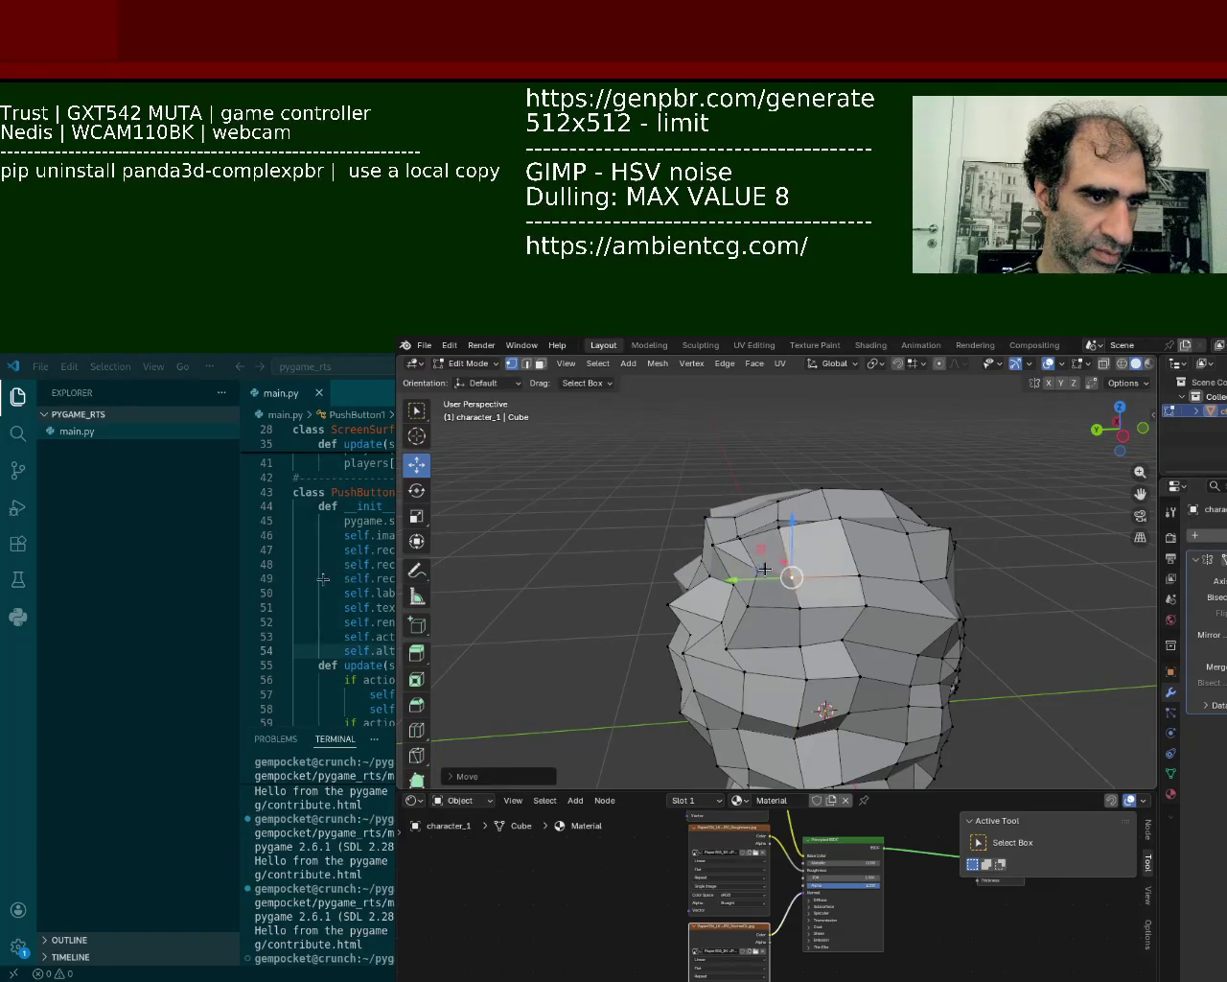
- Push side-of-head vertices along Y and X to round out the skull
middle_click_drag(751, 586, 706, 611)
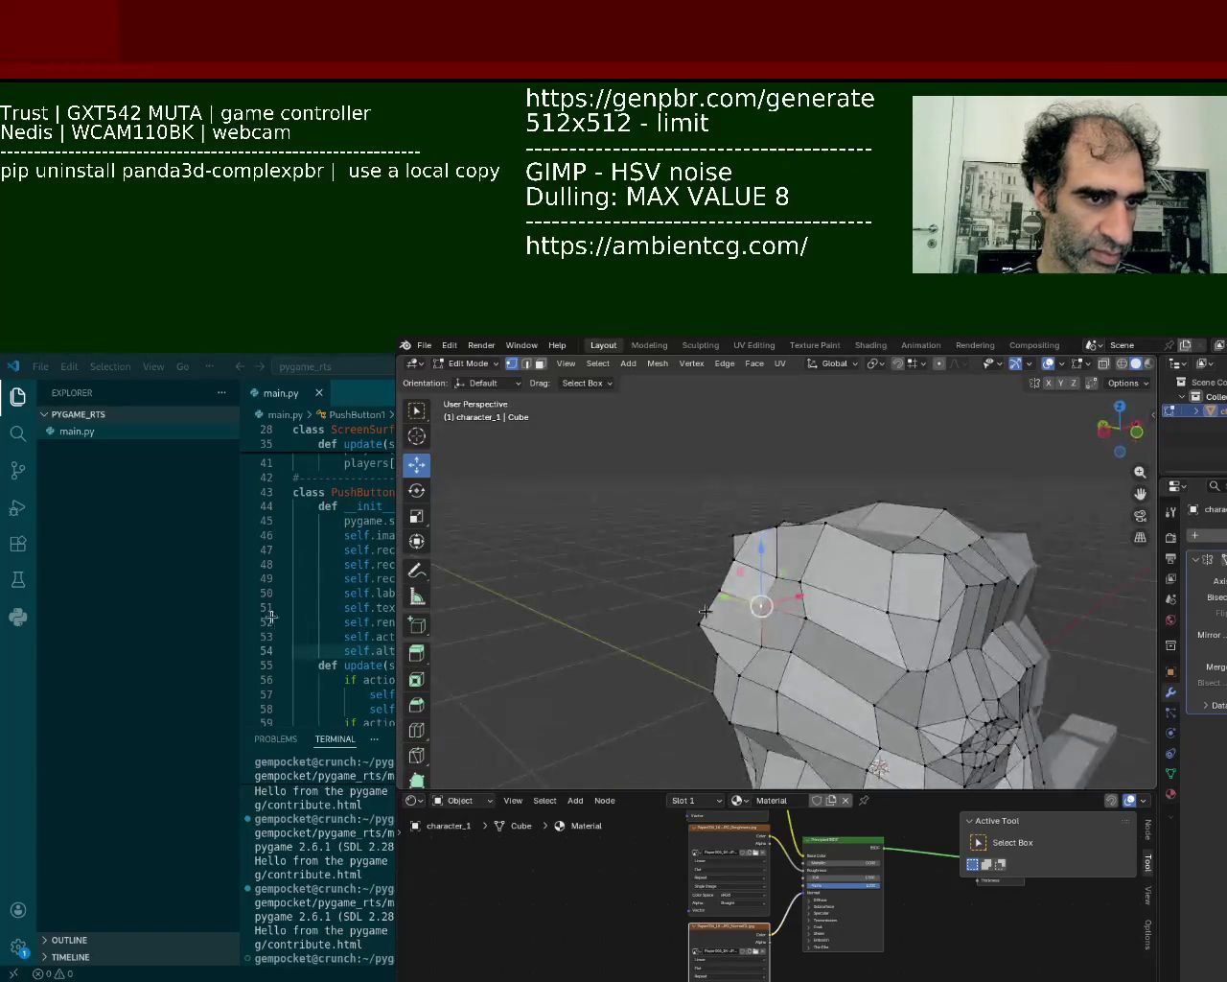
left_click_drag(719, 590, 725, 589)
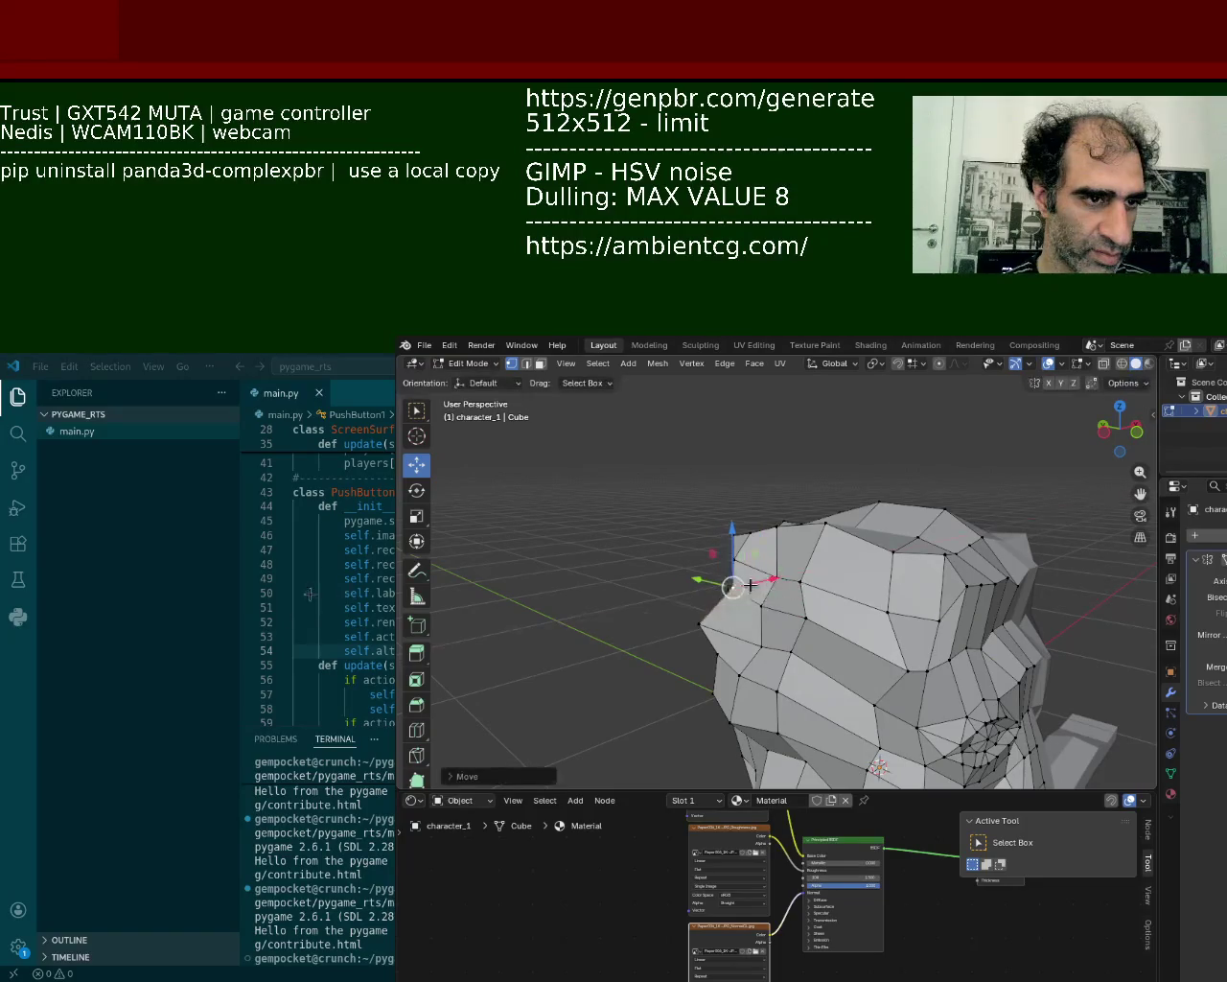
mouse_move(721, 589)
middle_mouse_down()
mouse_move(685, 589)
mouse_move(870, 653)
mouse_move(875, 641)
middle_mouse_up()
left_click_drag(874, 641, 881, 647)
left_click(923, 612)
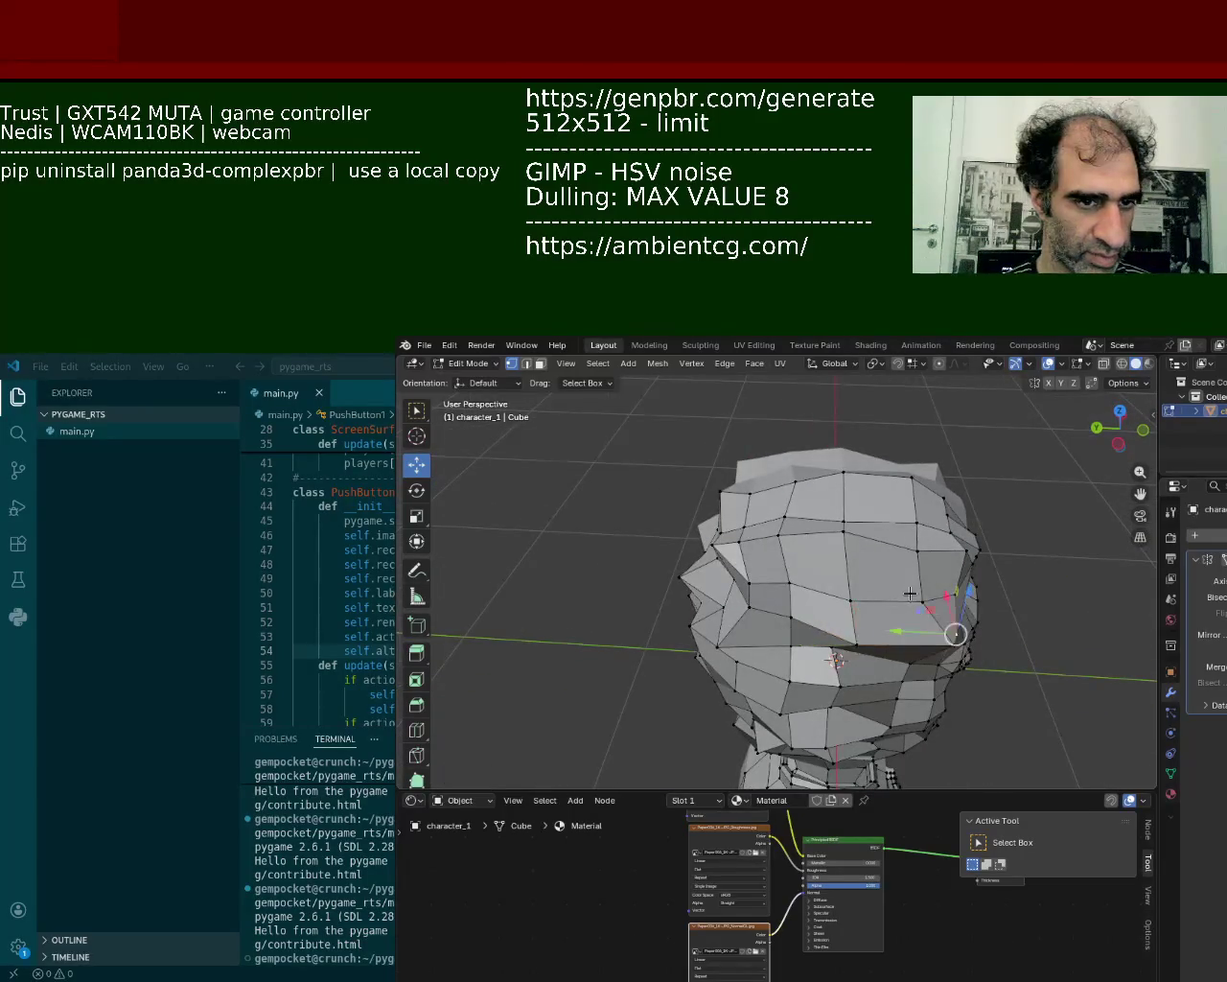
middle_click_drag(923, 612, 913, 649)
left_click_drag(913, 649, 878, 652)
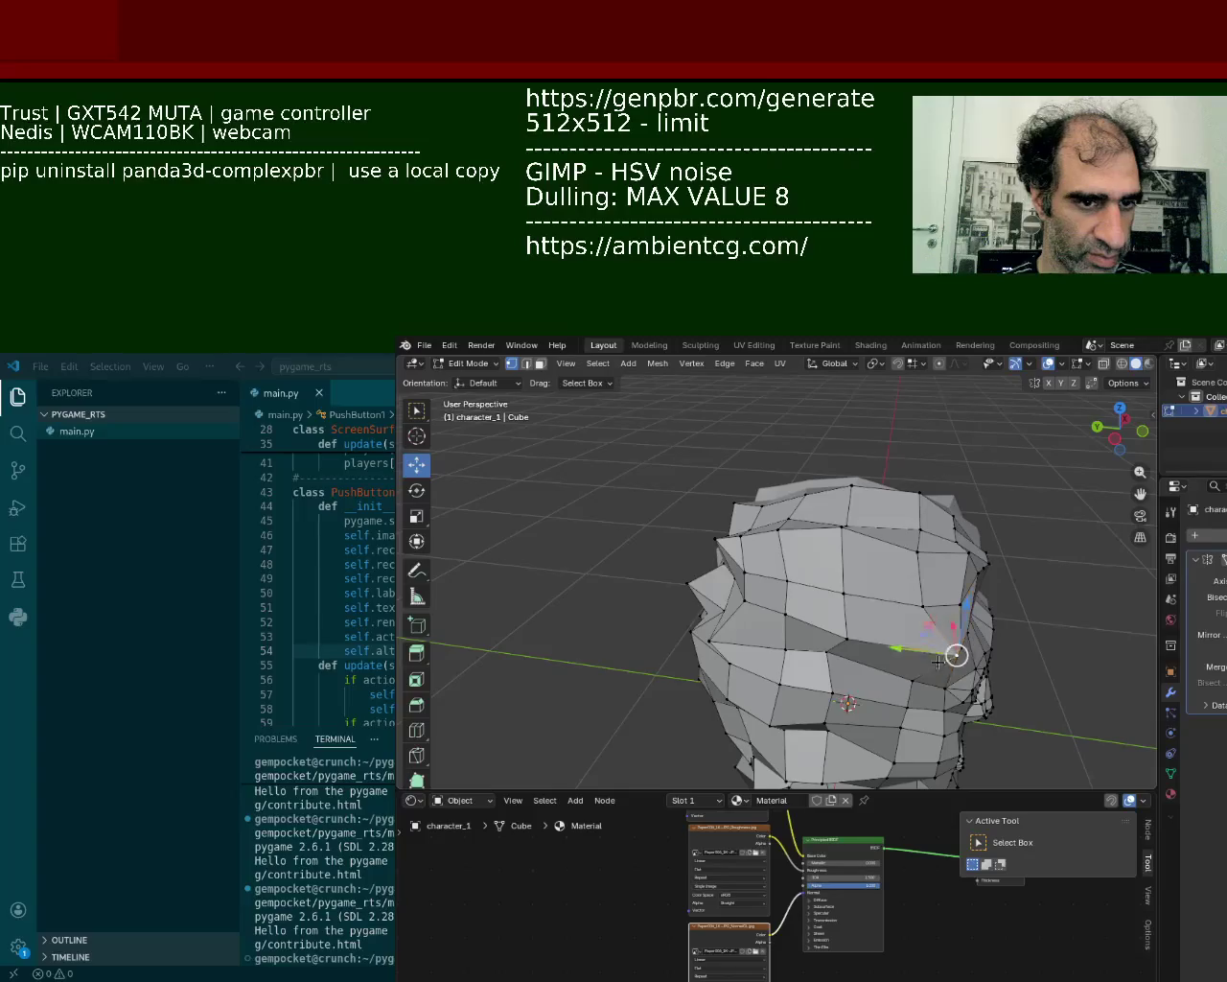
mouse_move(878, 652)
middle_mouse_down()
mouse_move(799, 629)
mouse_move(767, 679)
mouse_move(729, 608)
middle_mouse_up()
left_click(724, 607)
left_click_drag(780, 602, 823, 604)
mouse_move(823, 604)
middle_mouse_down()
mouse_move(832, 616)
mouse_move(792, 525)
middle_mouse_up()
- Lower a crown vertex to reshape the top of the skull
left_click(802, 581)
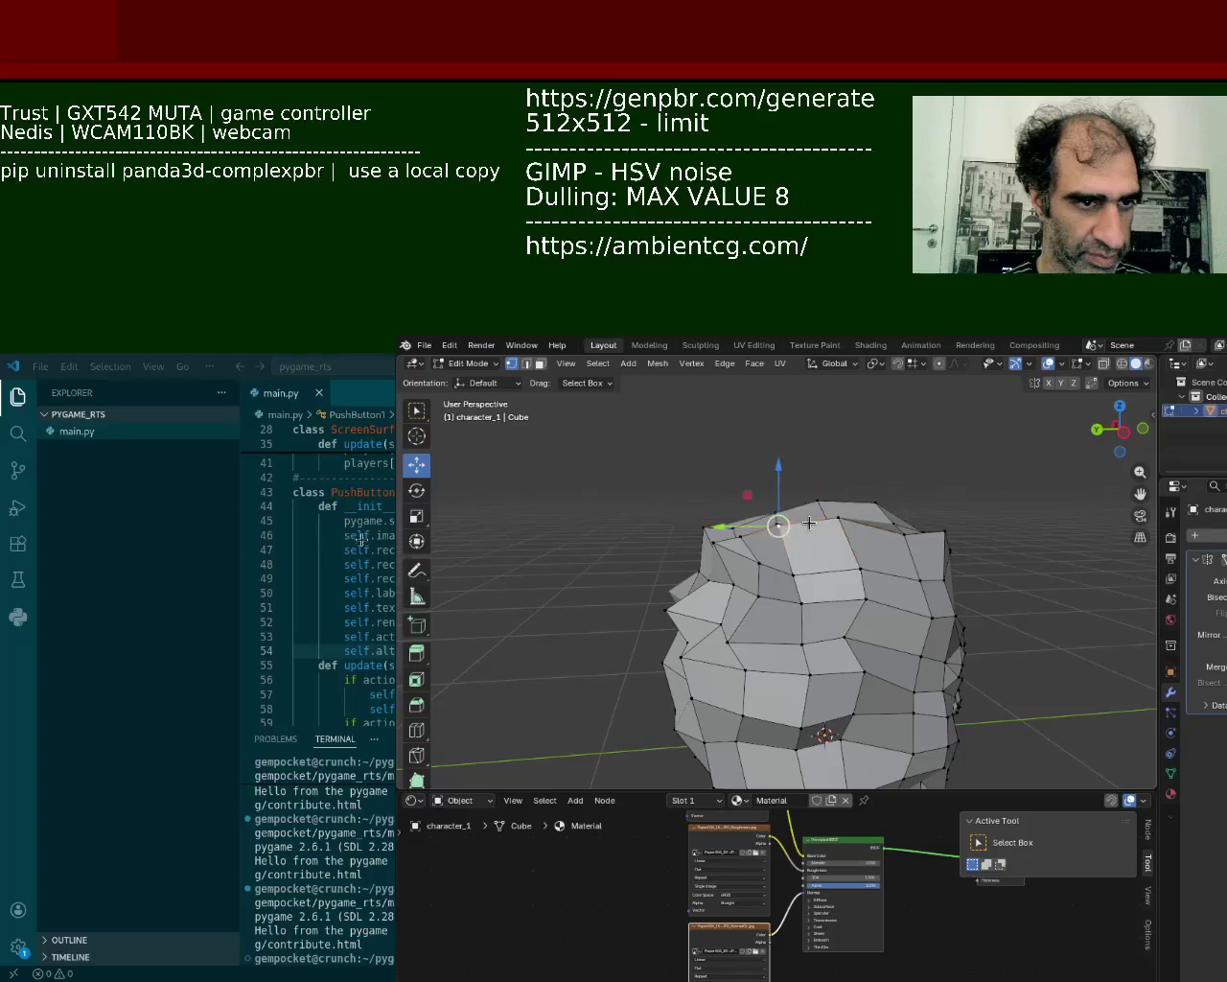
left_click(778, 524)
left_click_drag(745, 522, 786, 501)
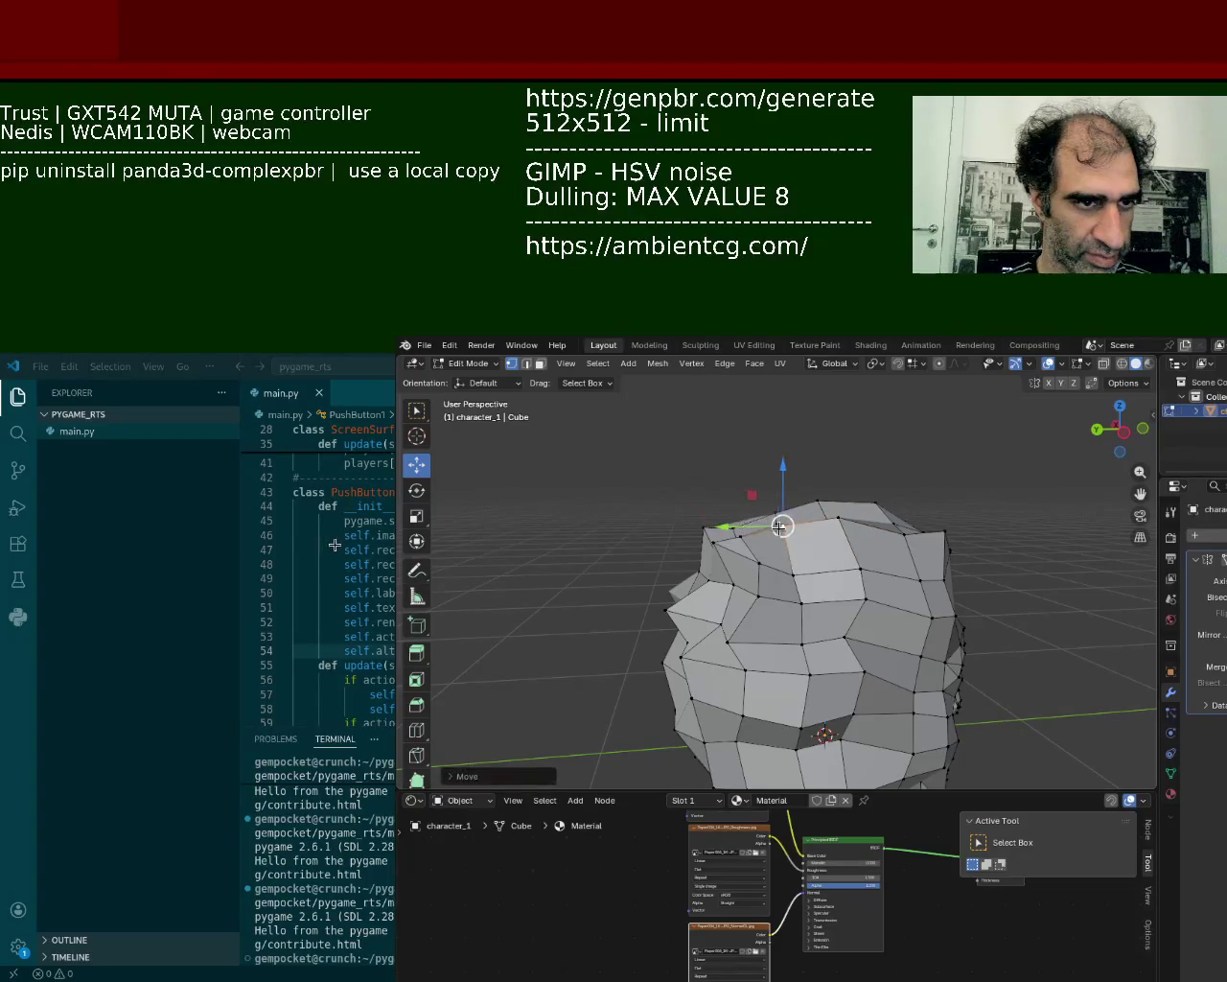
middle_click_drag(787, 501, 796, 537)
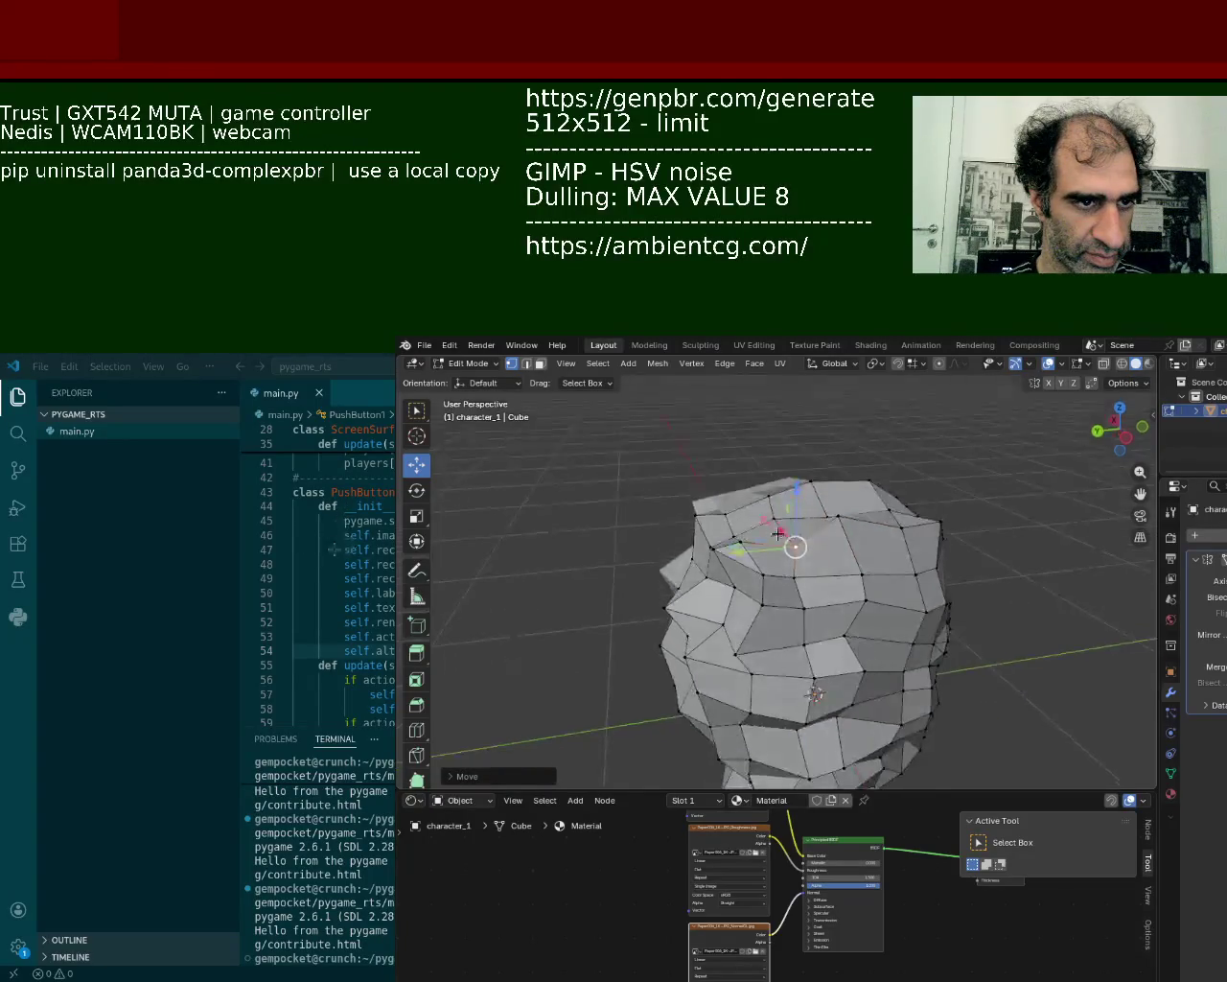
left_click_drag(774, 462, 784, 488)
mouse_move(784, 488)
middle_mouse_down()
mouse_move(670, 491)
mouse_move(718, 530)
mouse_move(815, 461)
middle_mouse_up()
- Pull the highest crown vertices down so the peak of the skull flattens out
mouse_move(843, 475)
left_mouse_down()
mouse_move(781, 503)
mouse_move(781, 451)
left_mouse_up()
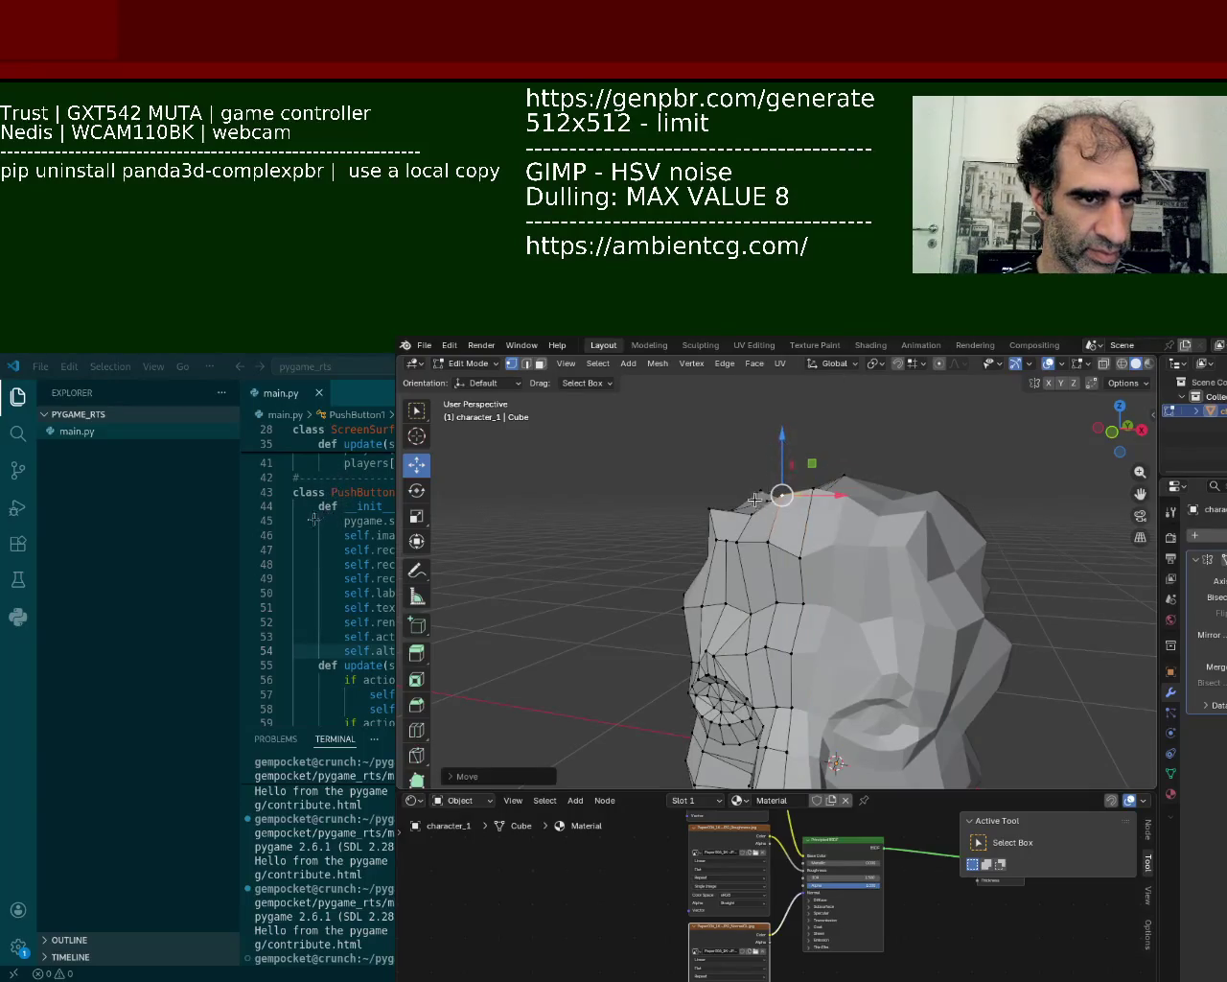
middle_click_drag(786, 479, 858, 479)
left_click_drag(842, 495, 852, 515)
left_click(849, 470)
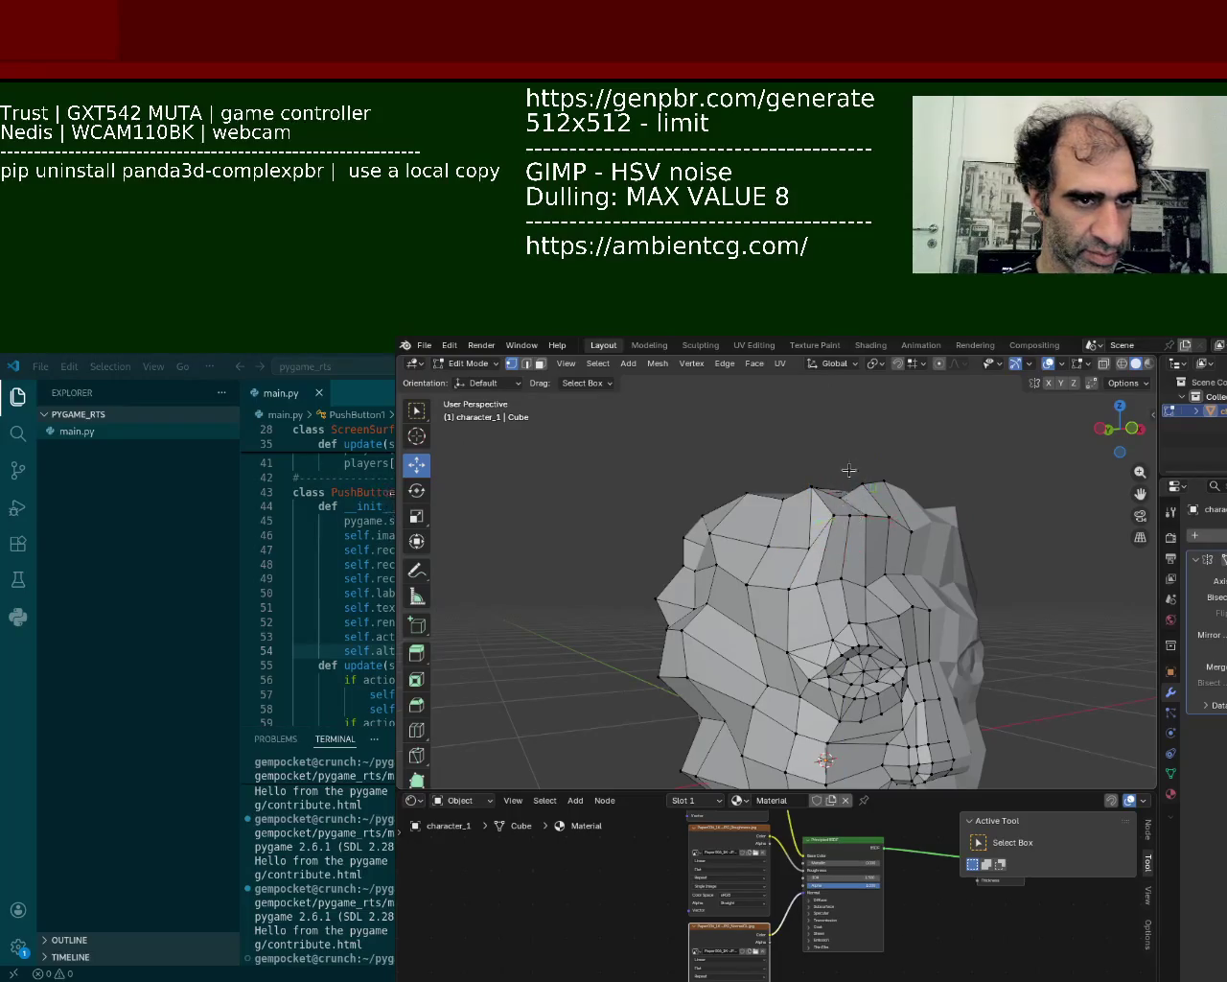
left_click_drag(852, 478, 852, 481)
middle_click_drag(852, 481, 883, 482)
left_click_drag(855, 472, 859, 480)
mouse_move(859, 480)
middle_mouse_down()
mouse_move(987, 658)
mouse_move(751, 520)
middle_mouse_up()
- Adjust the neighbouring crown vertices toward the back of the head to round the dome
middle_click_drag(824, 567, 795, 498)
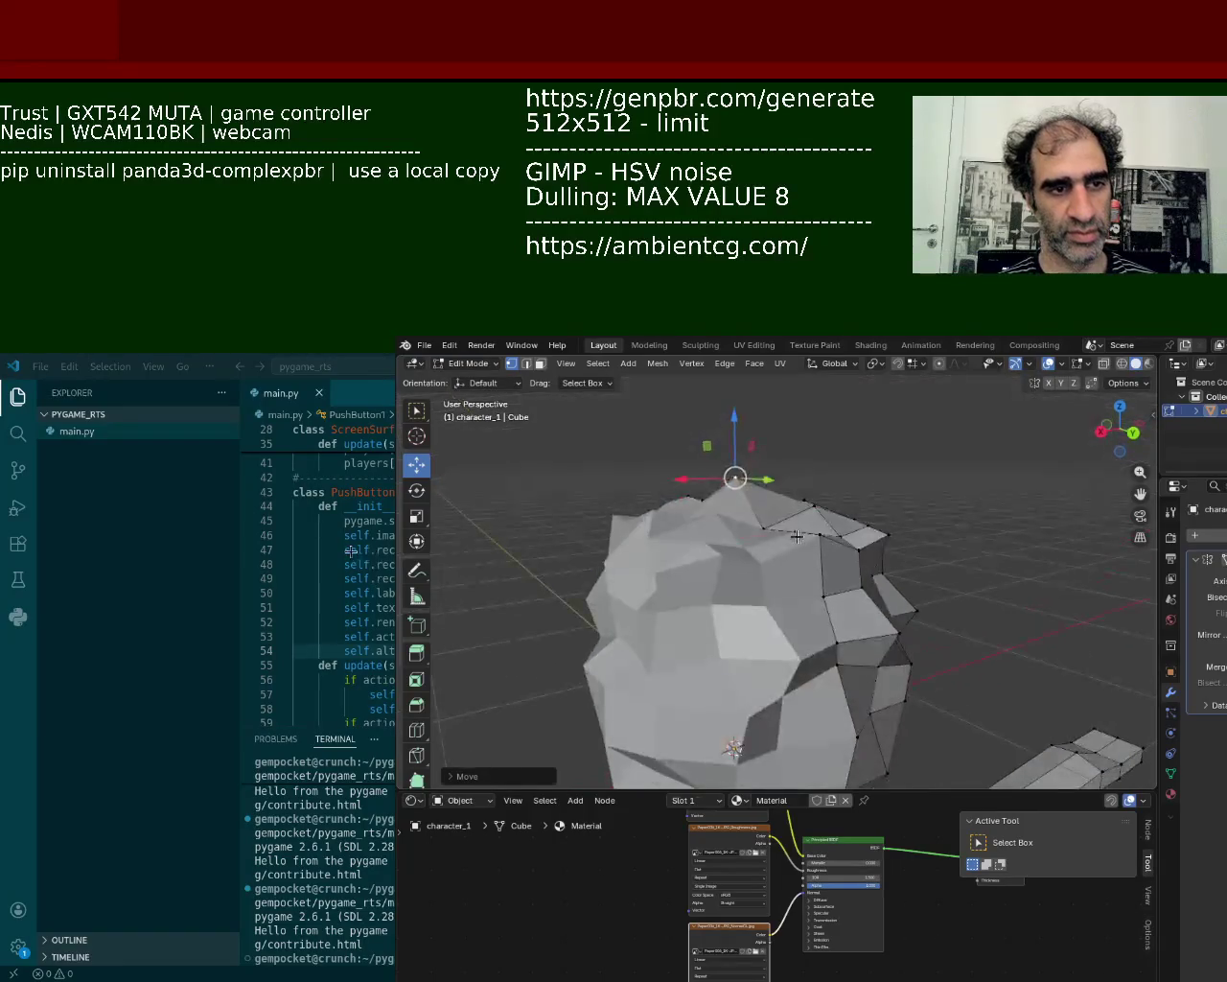
mouse_move(795, 498)
left_mouse_down()
mouse_move(817, 491)
mouse_move(828, 467)
left_mouse_up()
middle_click_drag(827, 467, 680, 546)
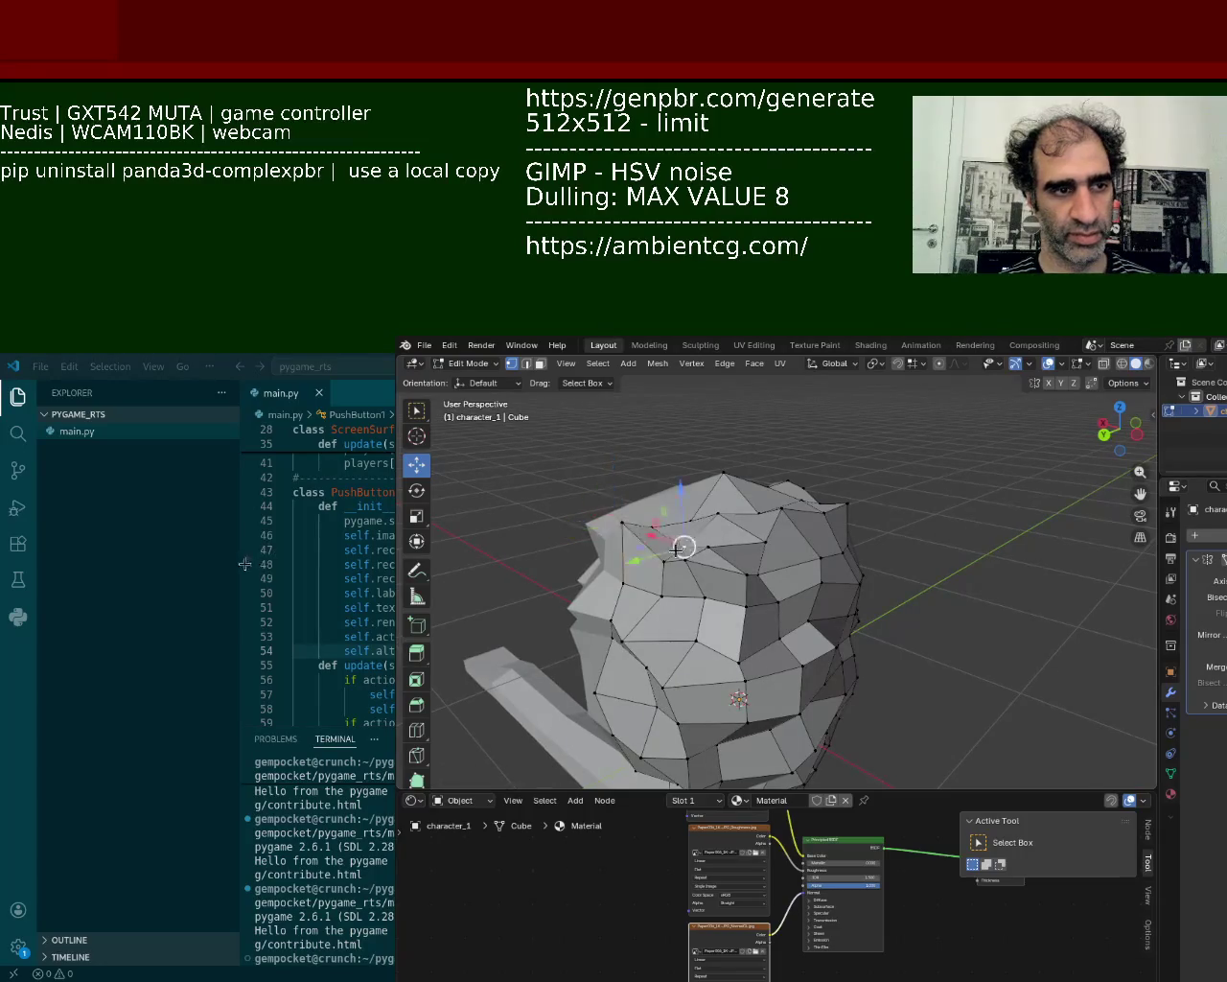
left_click_drag(692, 557, 700, 549)
middle_click_drag(700, 548, 765, 566)
mouse_move(765, 566)
left_mouse_down()
mouse_move(738, 552)
mouse_move(738, 511)
left_mouse_up()
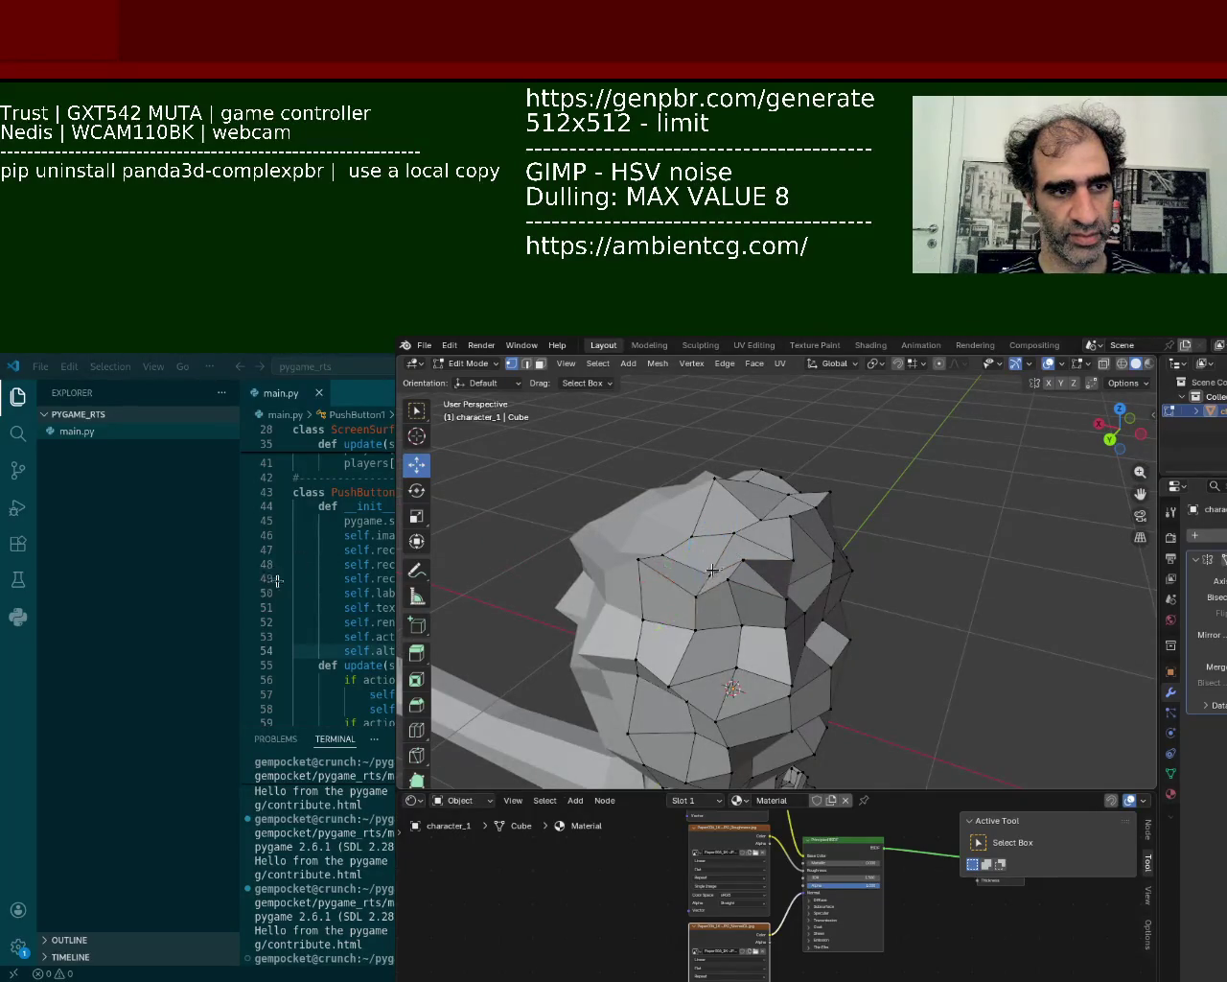
middle_click_drag(739, 511, 671, 522)
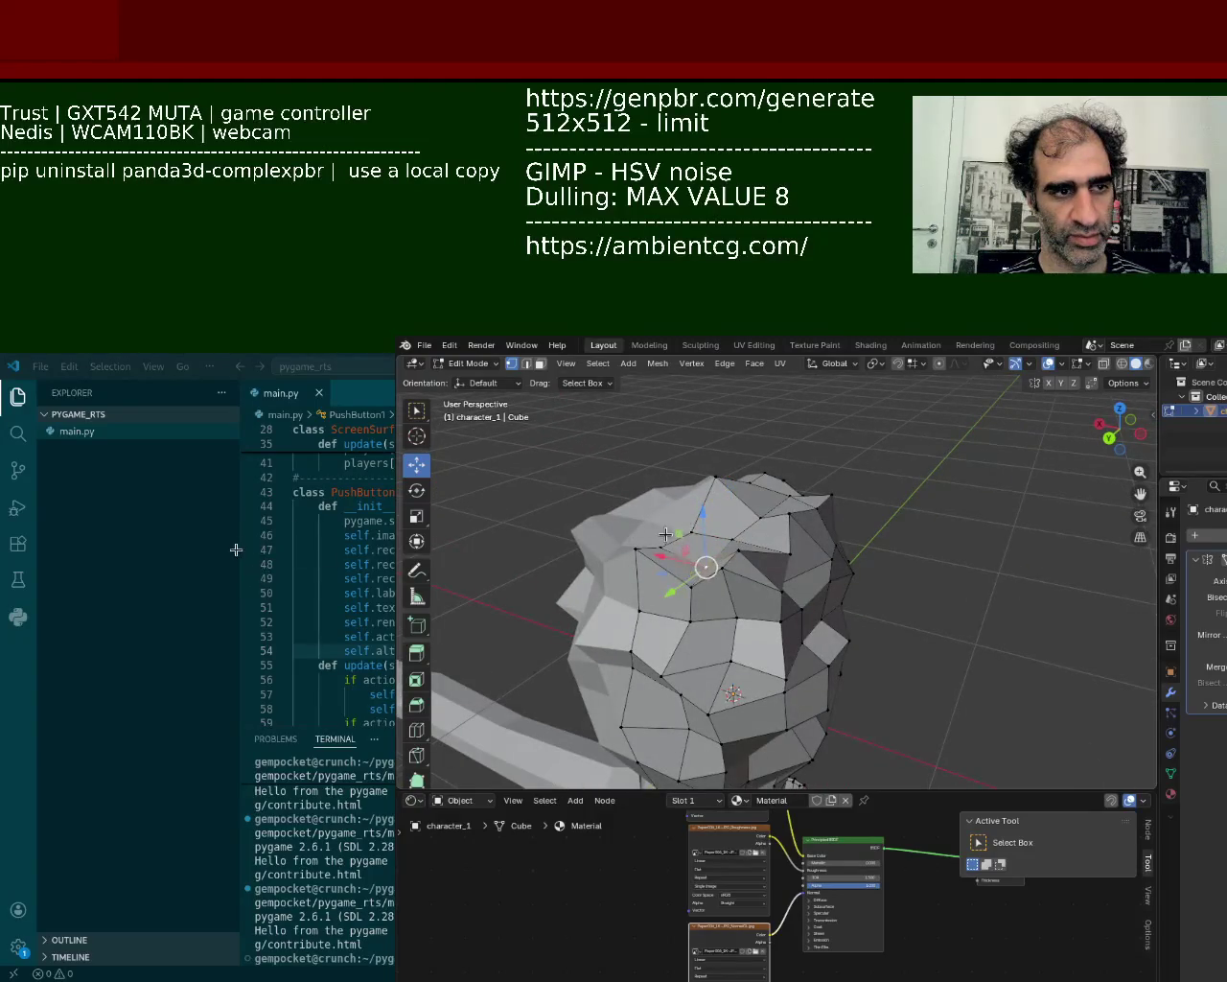
left_click_drag(671, 547, 715, 564)
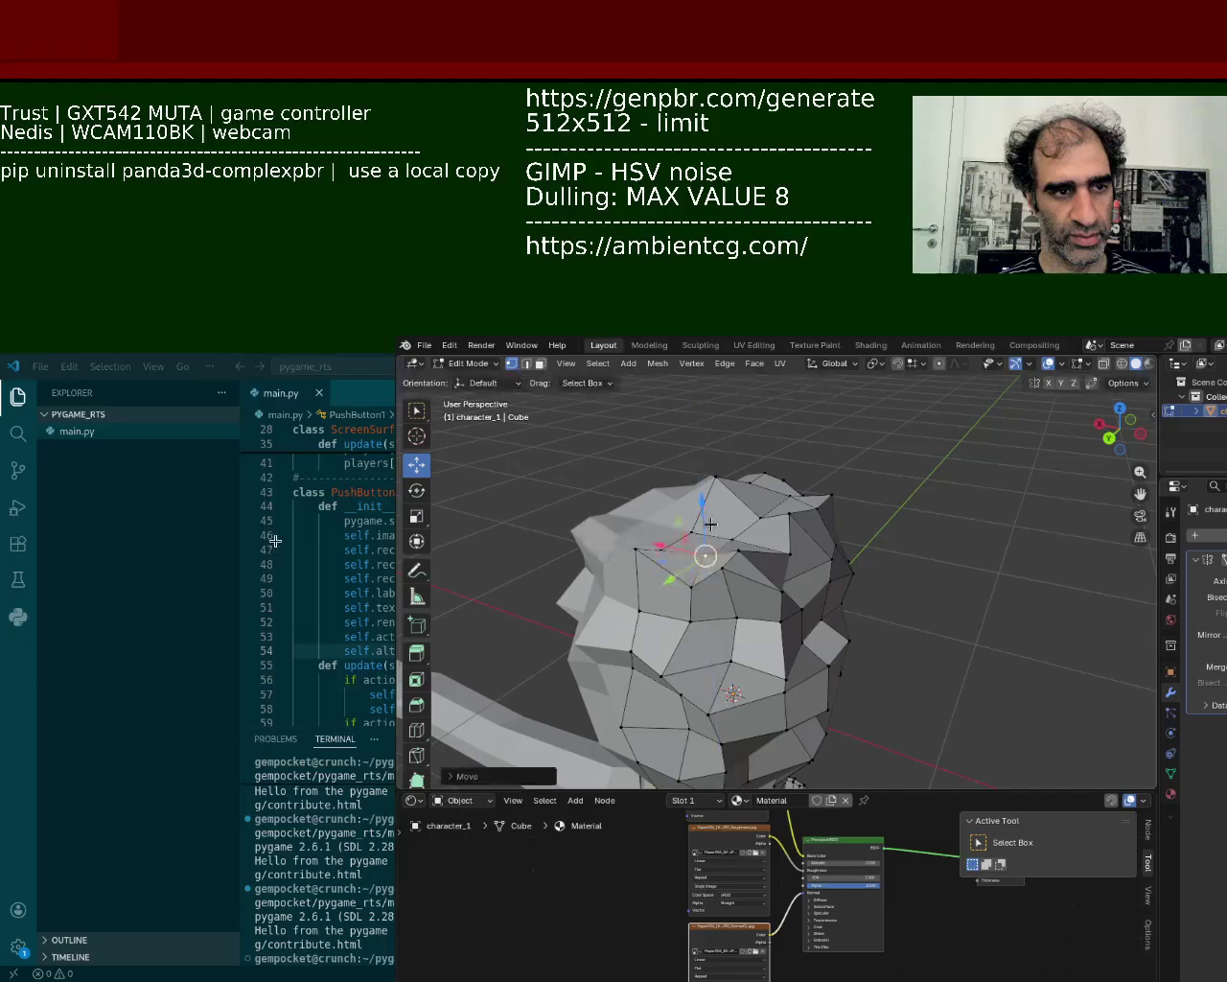
mouse_move(742, 569)
middle_mouse_down()
mouse_move(737, 557)
mouse_move(808, 606)
middle_mouse_up()
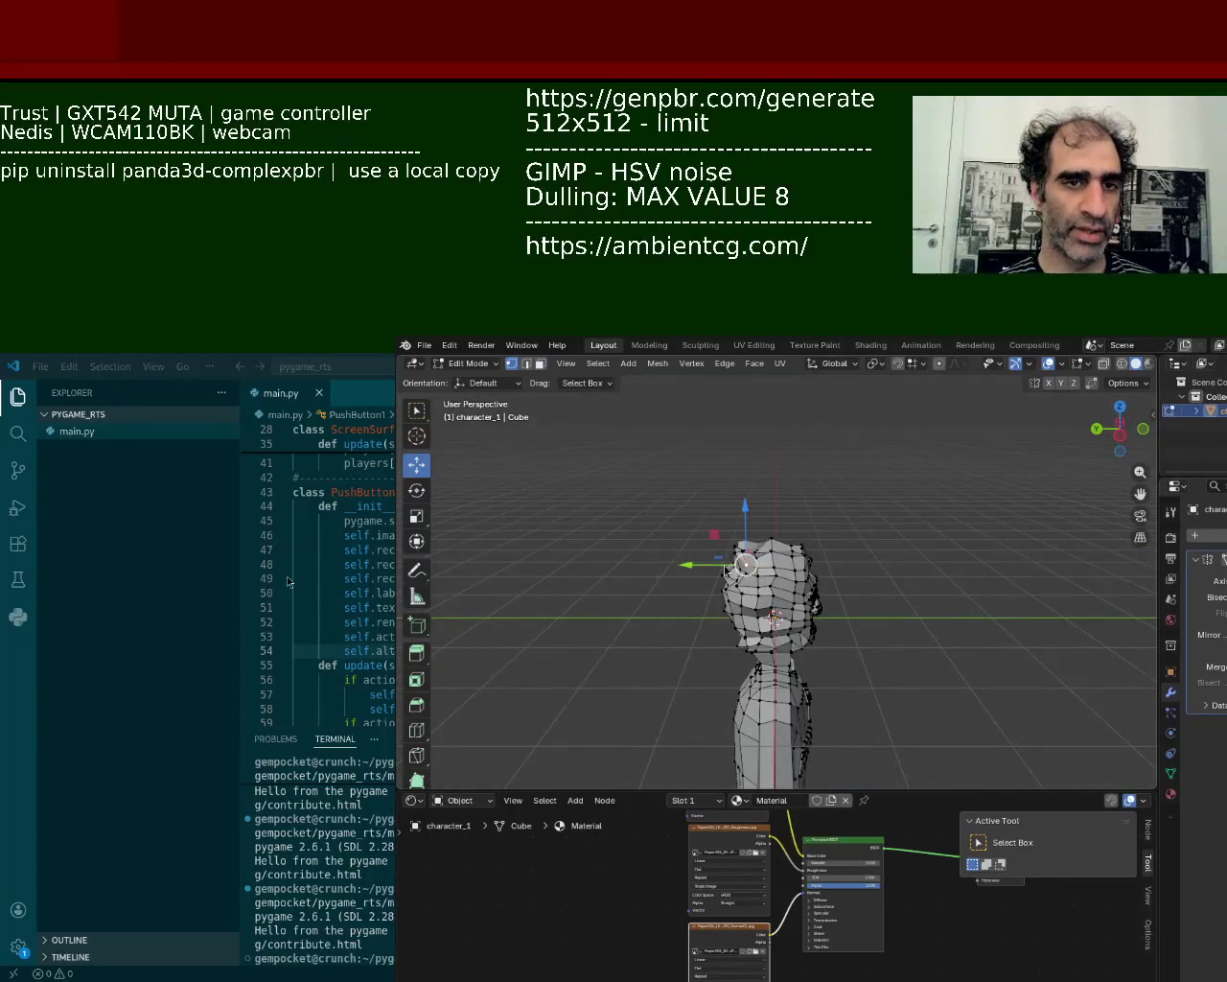
- Shift the front lower-face vertex below the mouth by about -0.1032 m
mouse_move(832, 640)
middle_mouse_down()
mouse_move(753, 628)
mouse_move(848, 572)
mouse_move(729, 585)
mouse_move(750, 561)
middle_mouse_up()
scroll(751, 627, "up", 3)
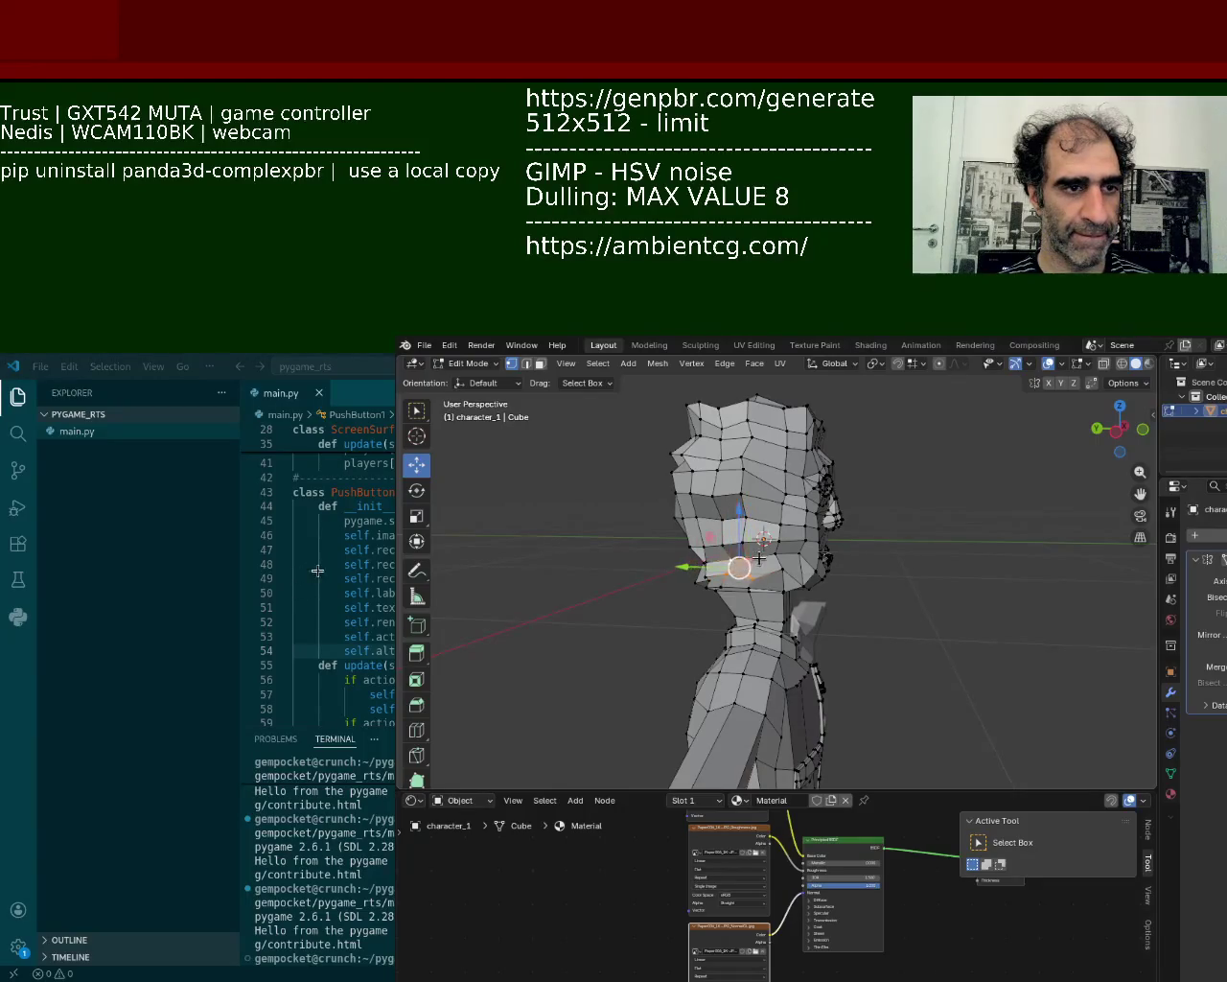
middle_click_drag(750, 561, 694, 578)
left_click_drag(777, 553, 332, 570)
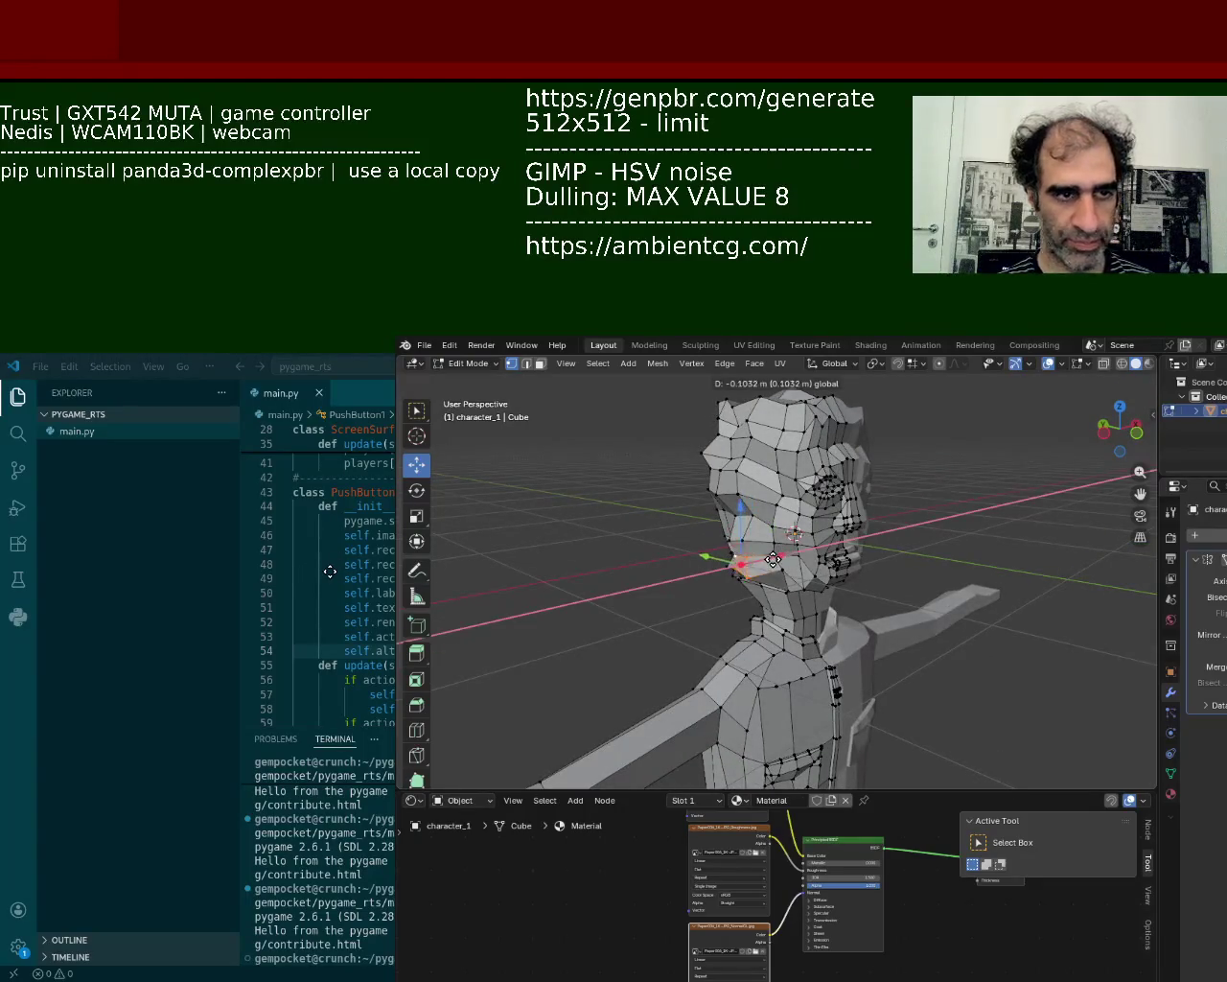